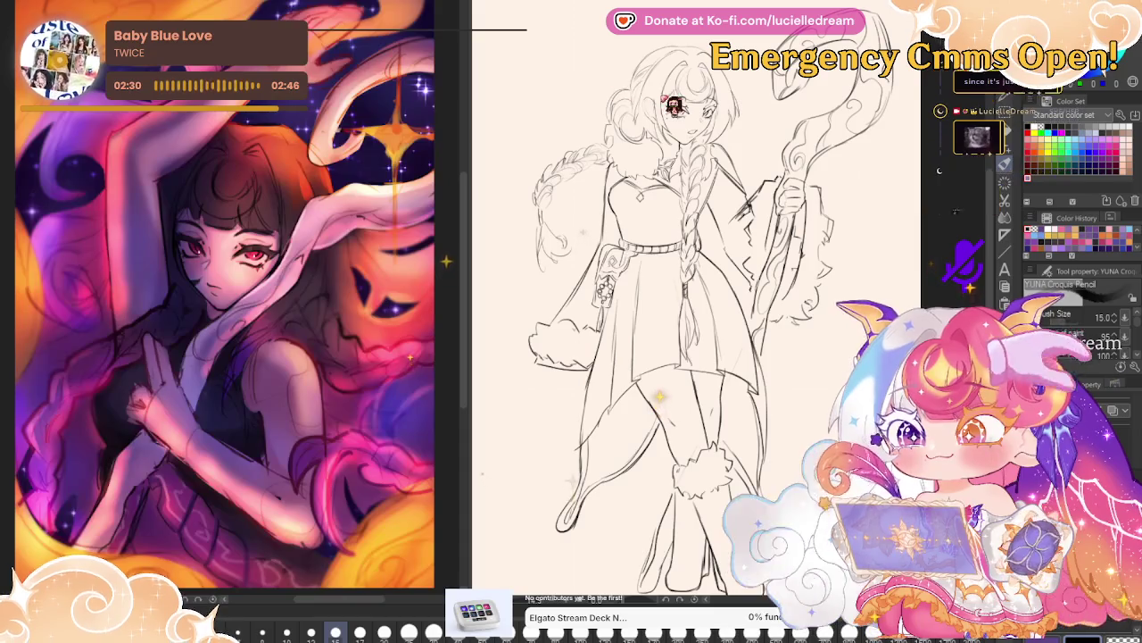
Zoom in on the sketched girl's face, braid and upper body.
scroll(668, 93, "up", 5)
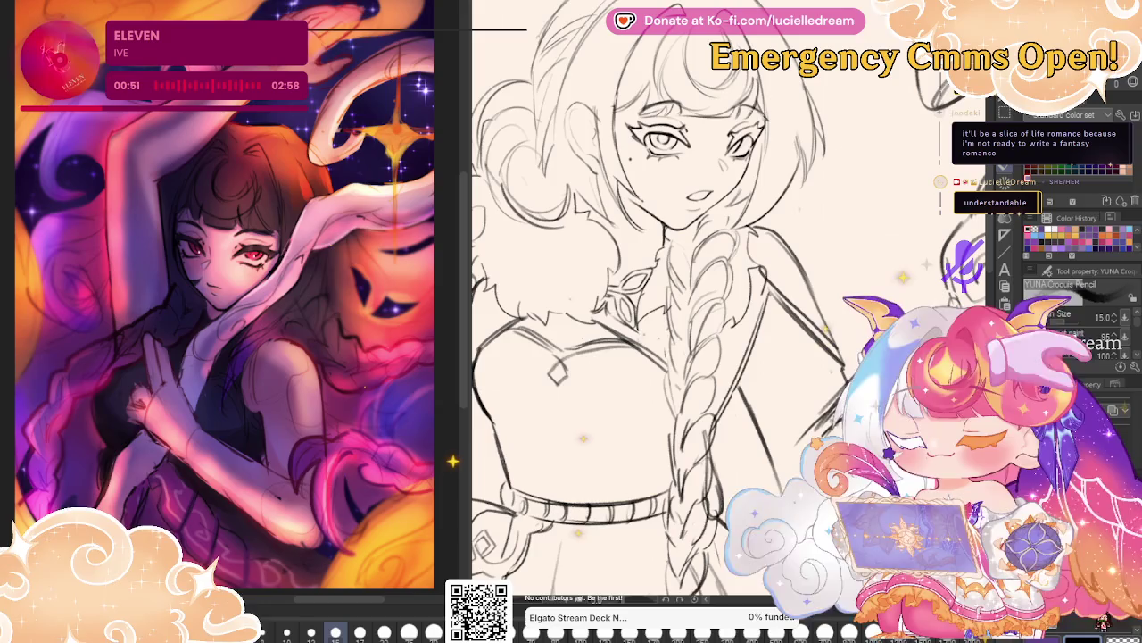
Stamp the artist's logo at the bottom-right of the left illustration, then return to the pencil.
key("b")
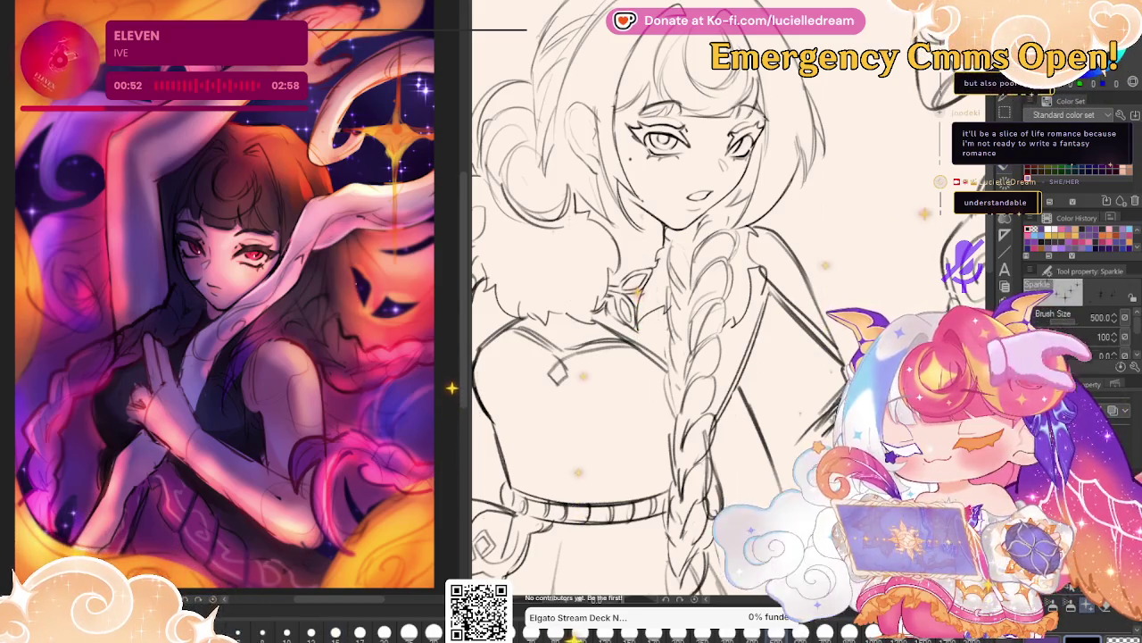
left_click(391, 532)
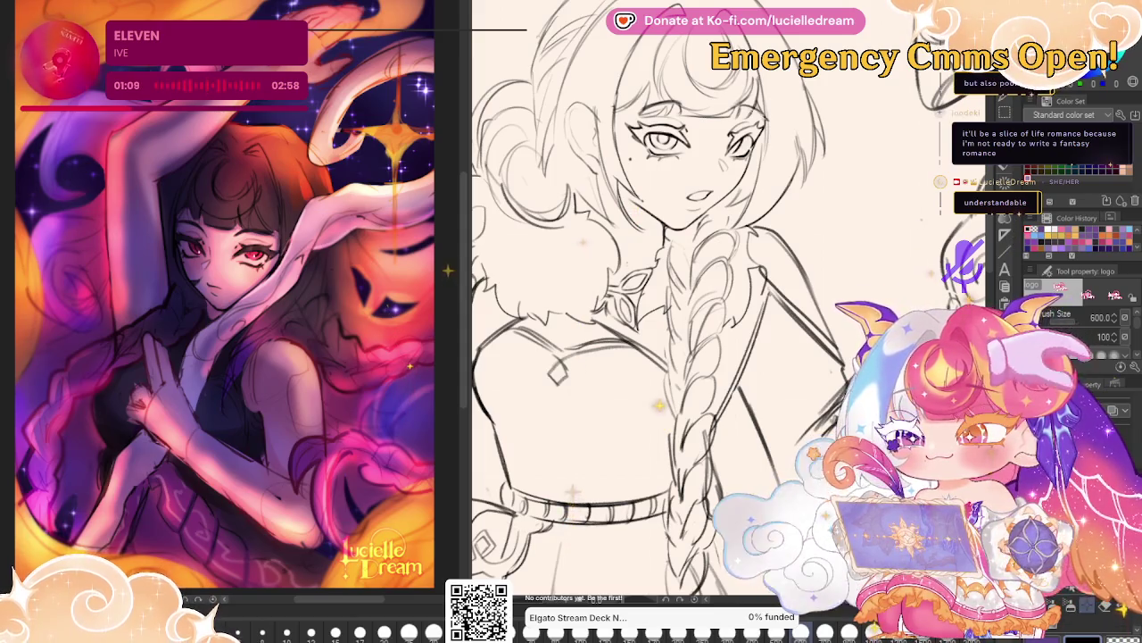
key("p")
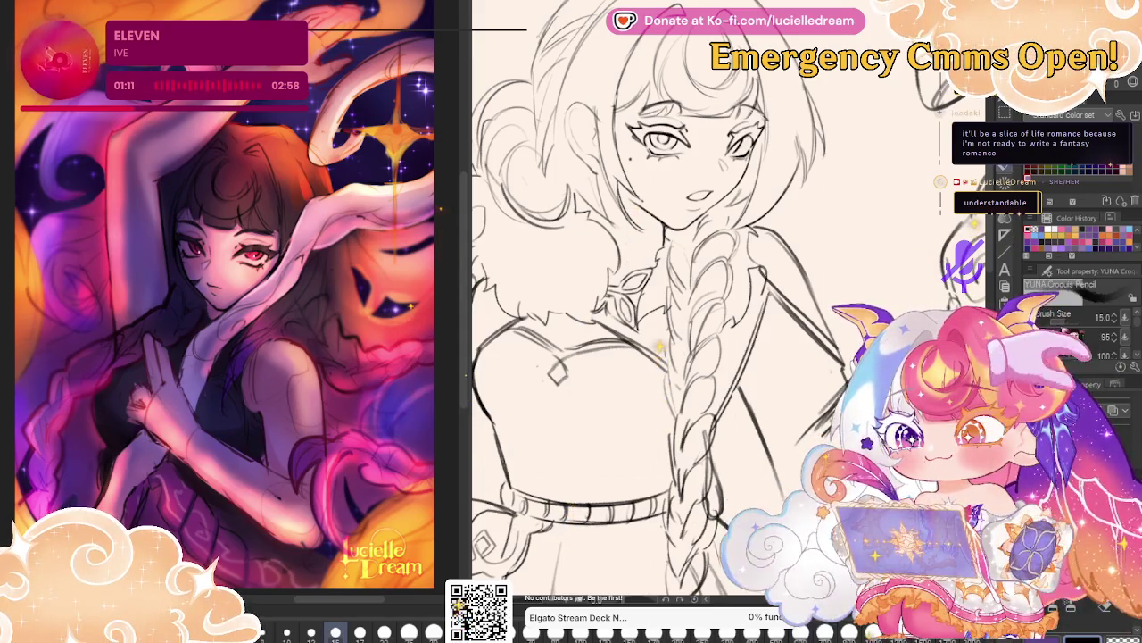
key("b")
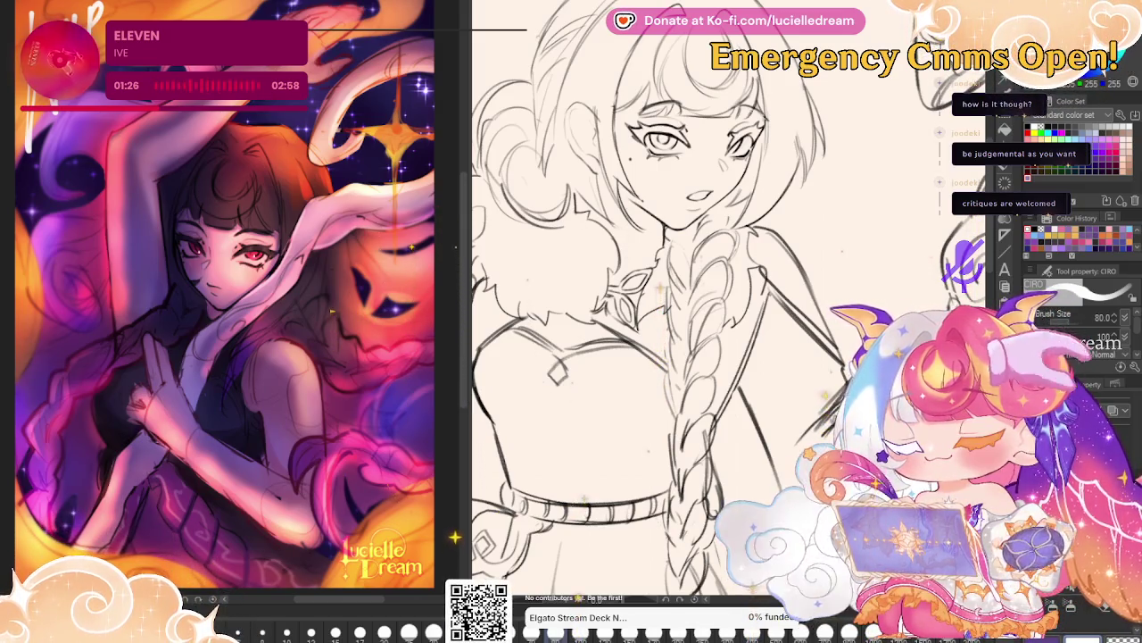
Save the sketch file while refining the face, braid and collar lines.
key("ctrl+s")
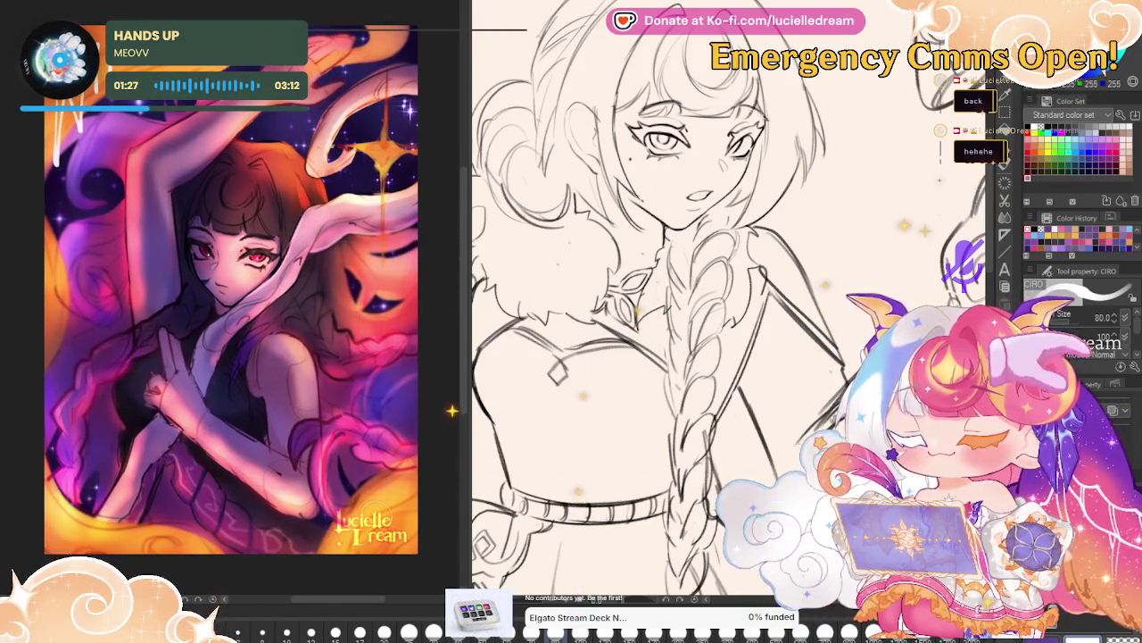
Zoom out until the full-length girl, staff and fur-trimmed boots fit the window.
scroll(704, 120, "down", 1)
scroll(704, 121, "down", 1)
scroll(705, 120, "down", 1)
scroll(819, 217, "down", 1)
scroll(821, 215, "down", 2)
scroll(823, 212, "down", 1)
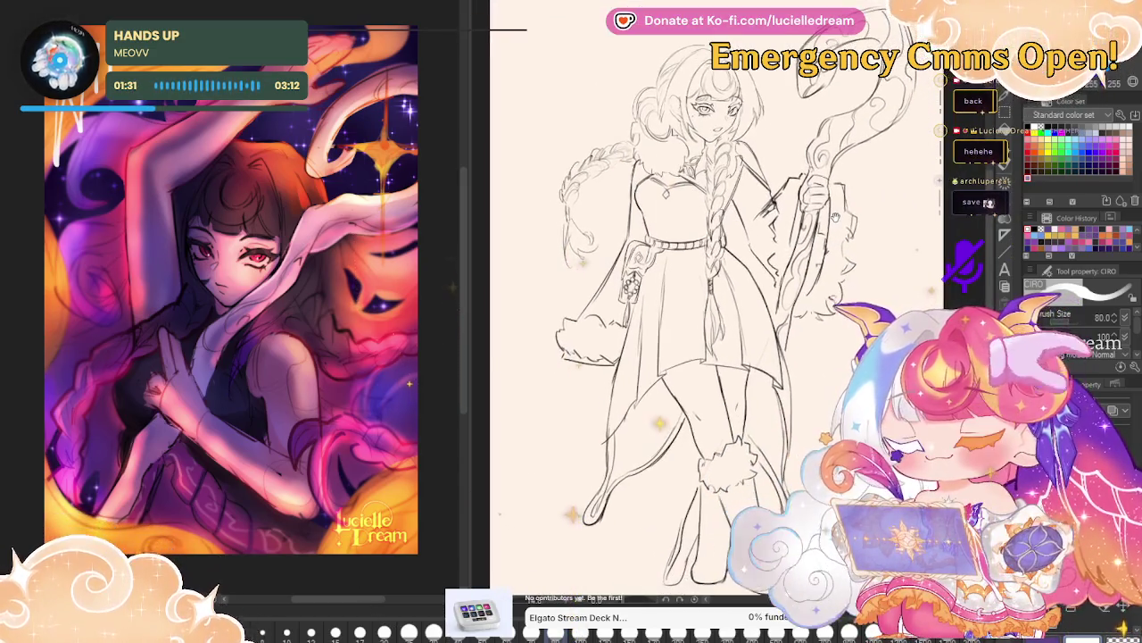
scroll(827, 208, "down", 1)
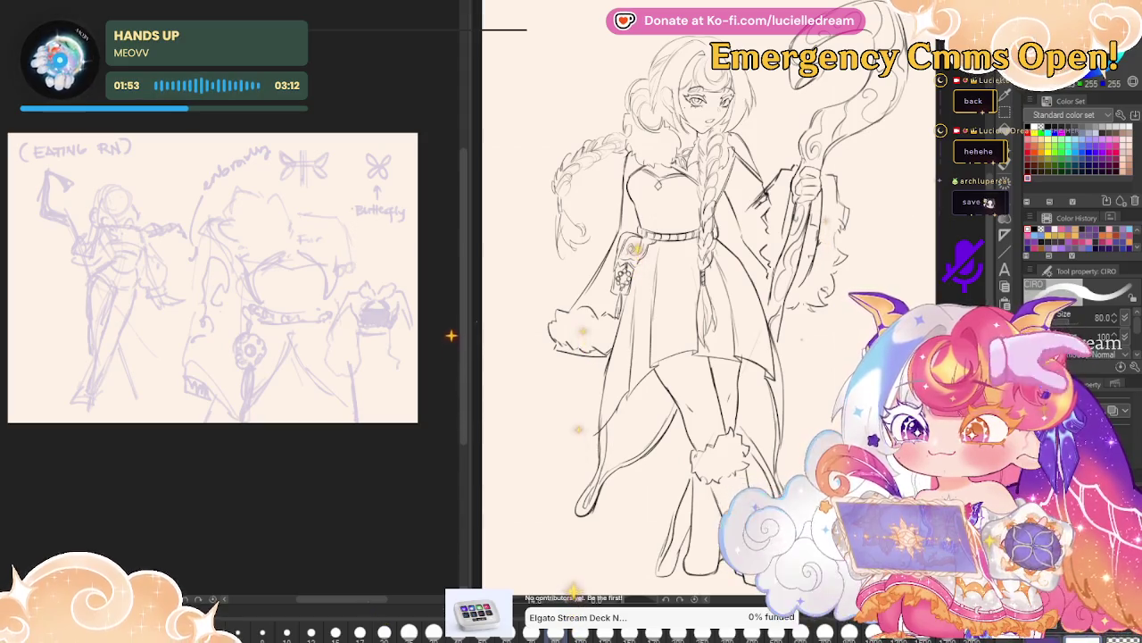
Save the sketch file.
key("ctrl+s")
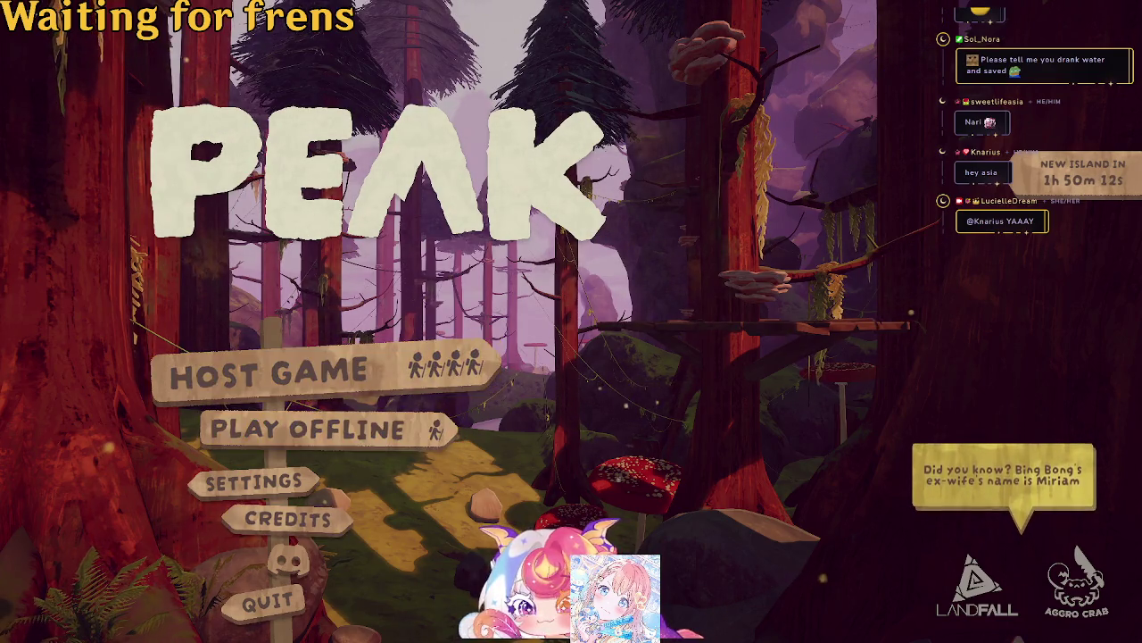
Open PEAK's Settings screen on the General tab from the main menu.
left_click(266, 482)
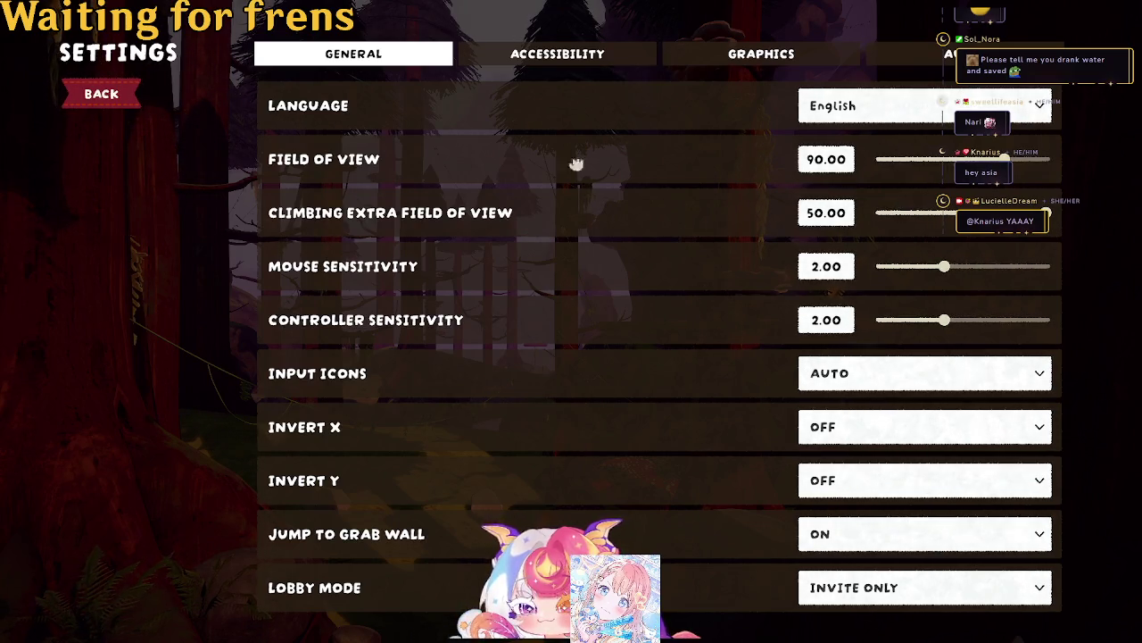
Show the Accessibility settings and keep Enable Cannibalism set to ON.
left_click(594, 51)
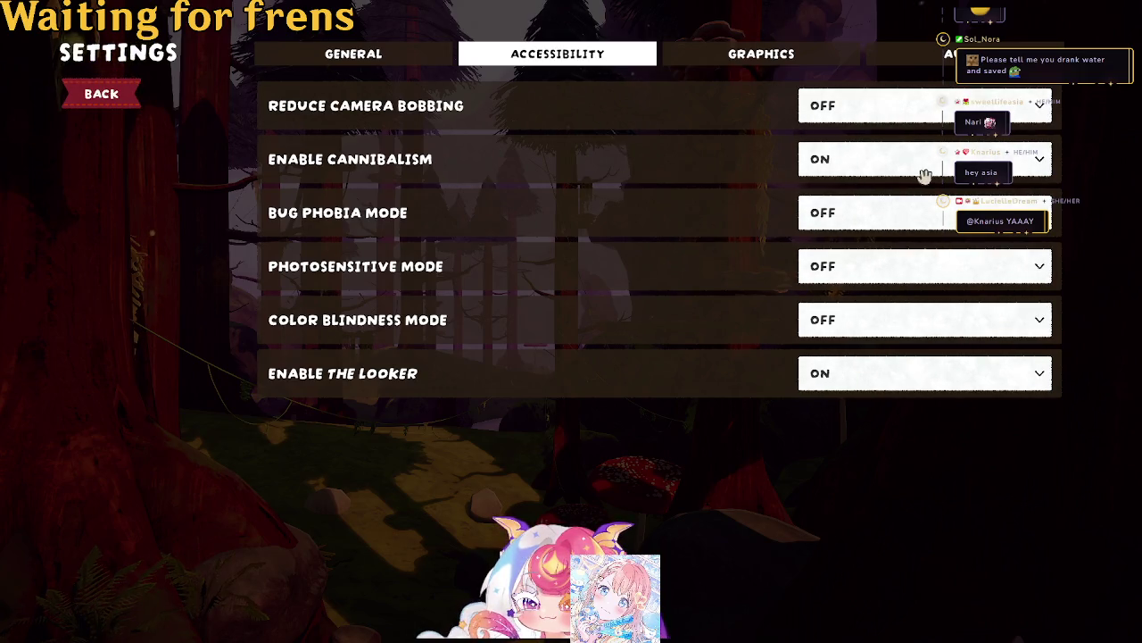
left_click(1018, 158)
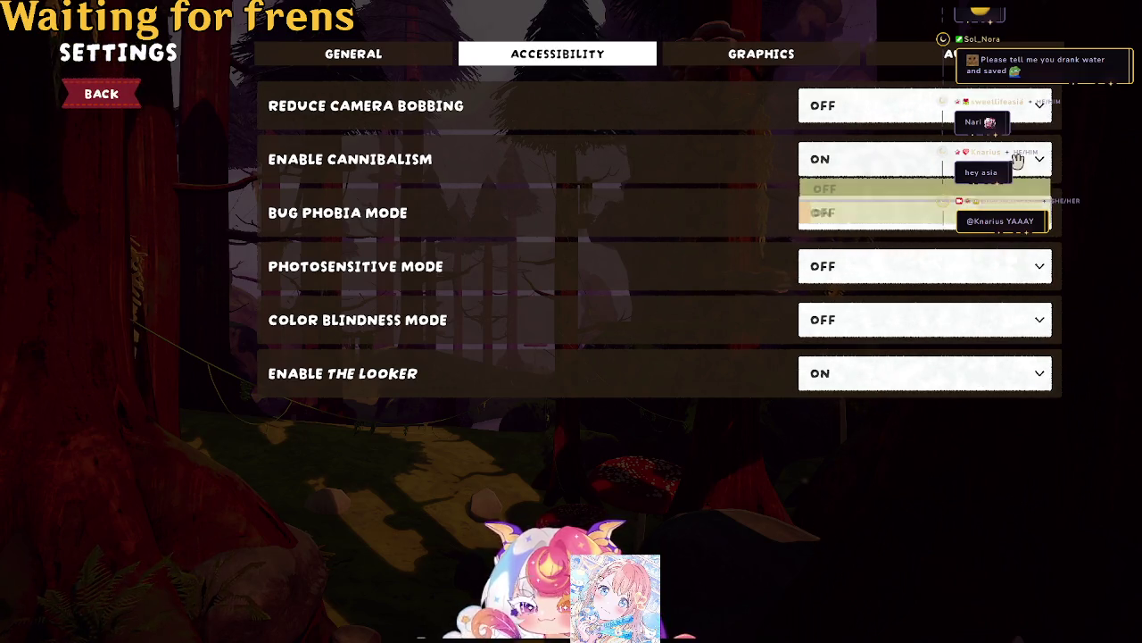
left_click(1017, 159)
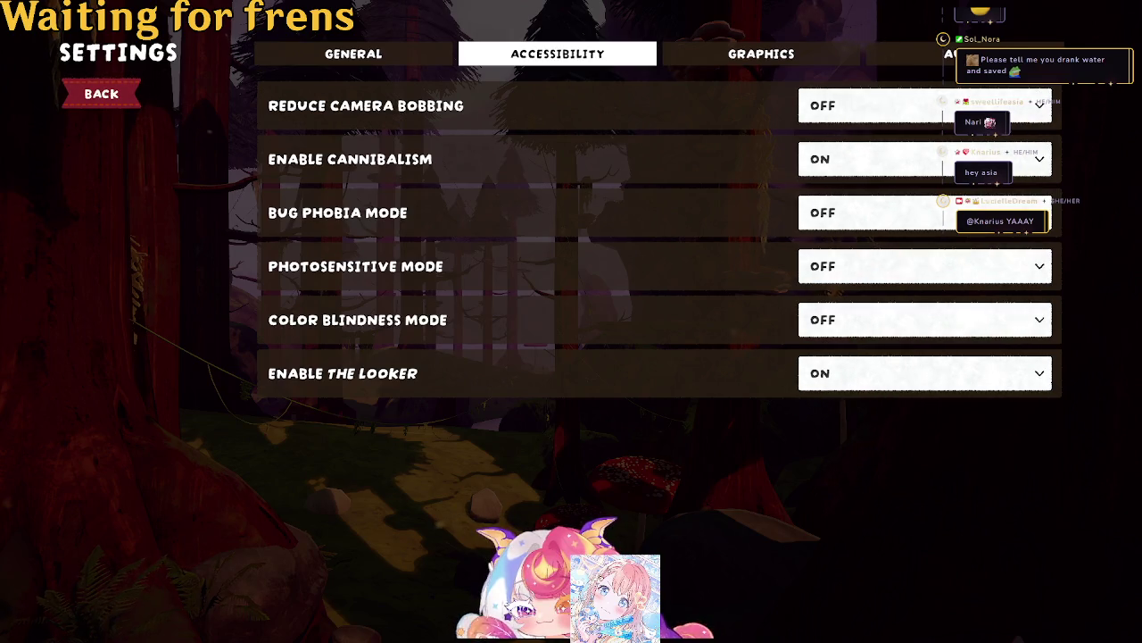
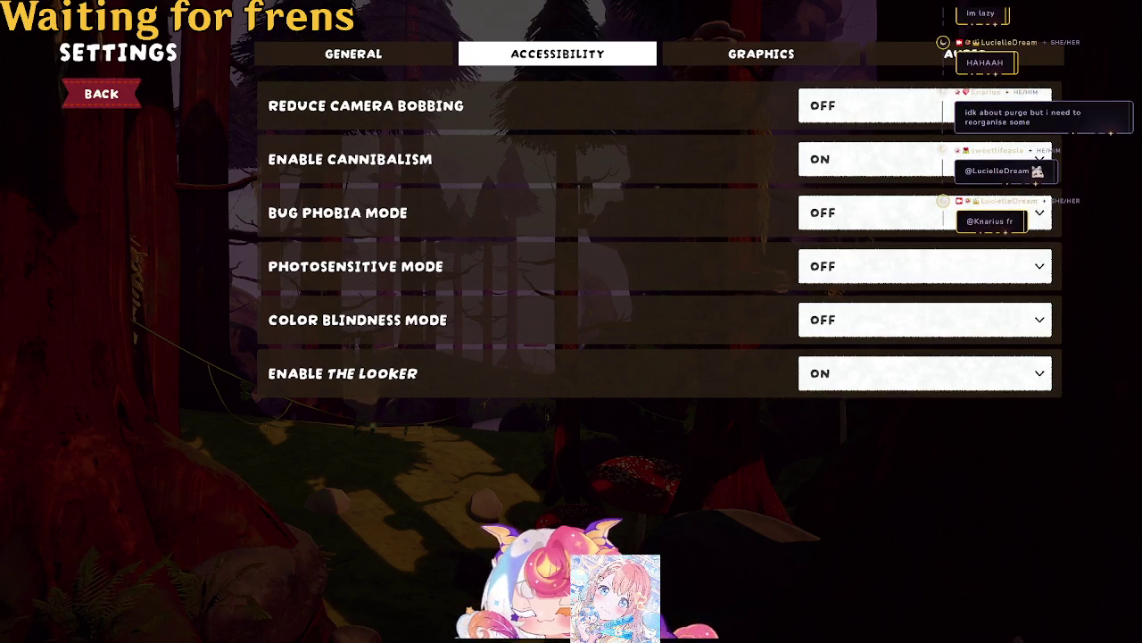
Review the Graphics and Audio settings, return to the main menu and host a new game.
left_click(745, 57)
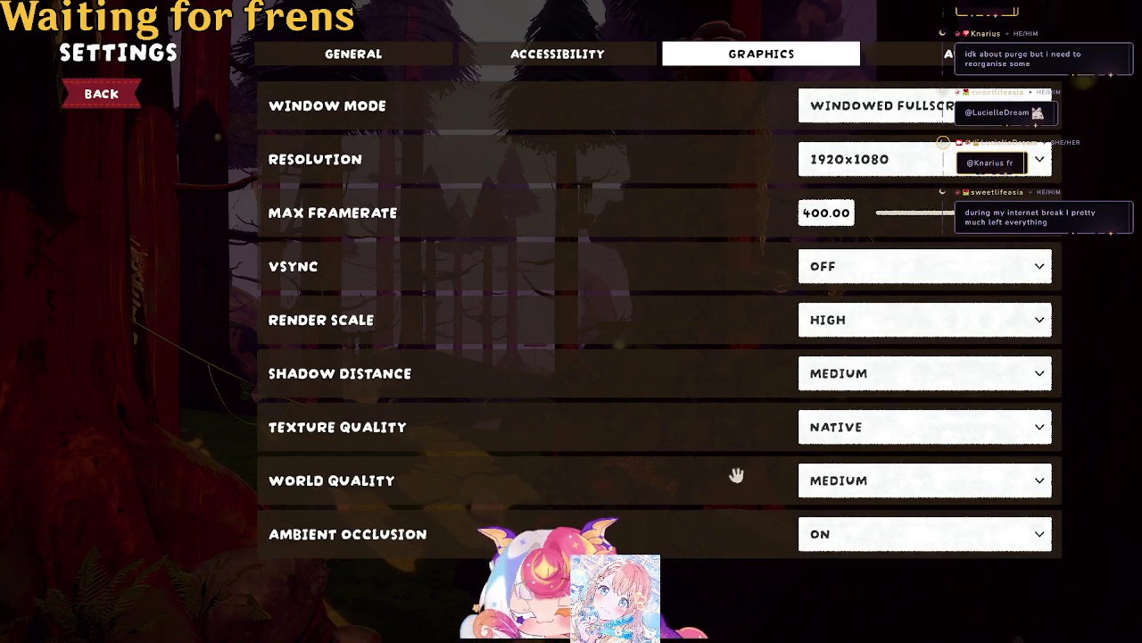
left_click(920, 56)
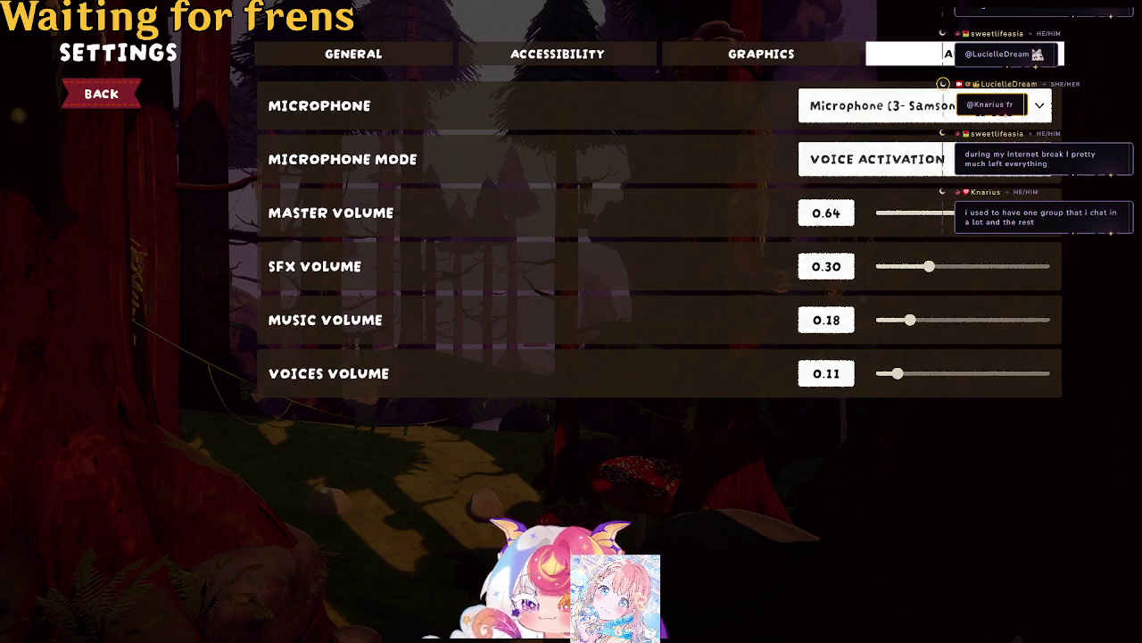
left_click(116, 96)
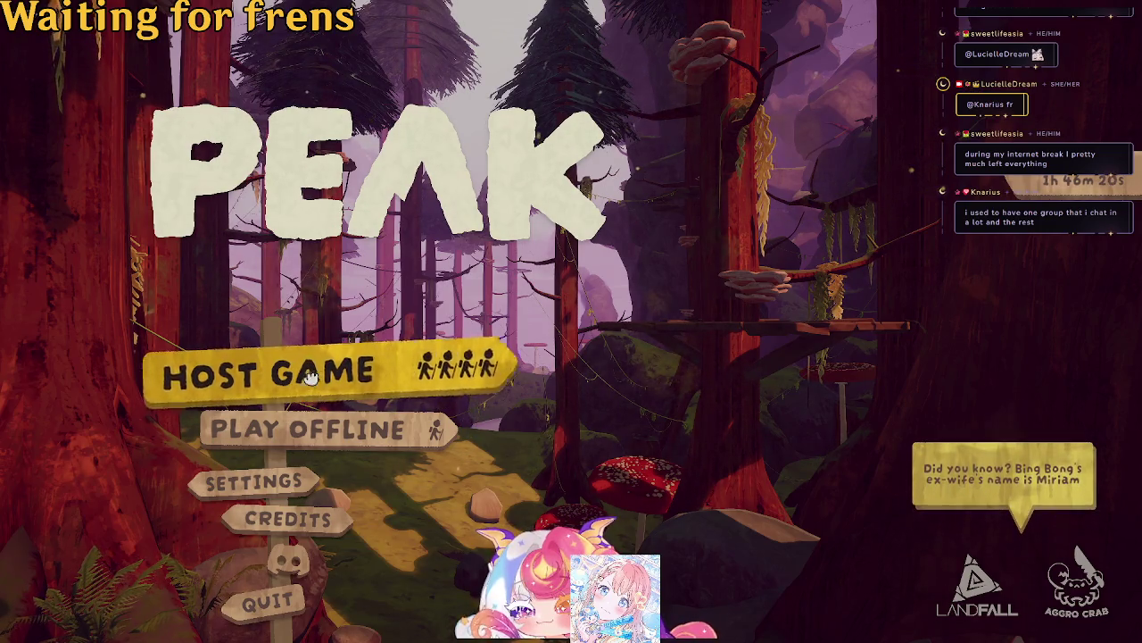
left_click(308, 378)
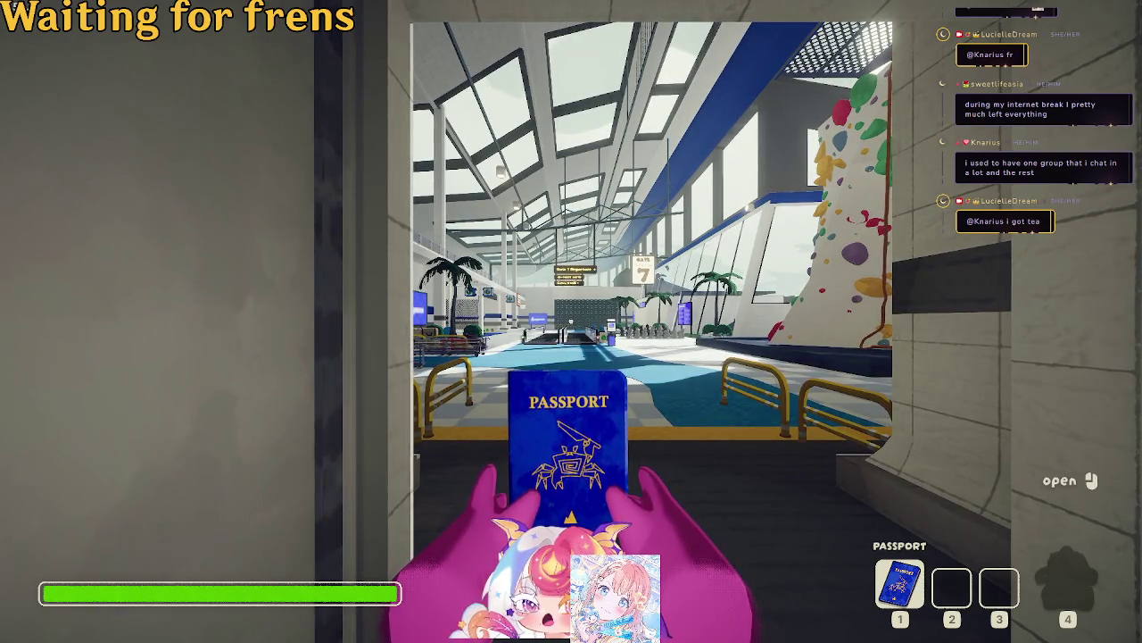
Walk into the hall, stow the passport, and cross the moving walkway toward the court.
key("w")
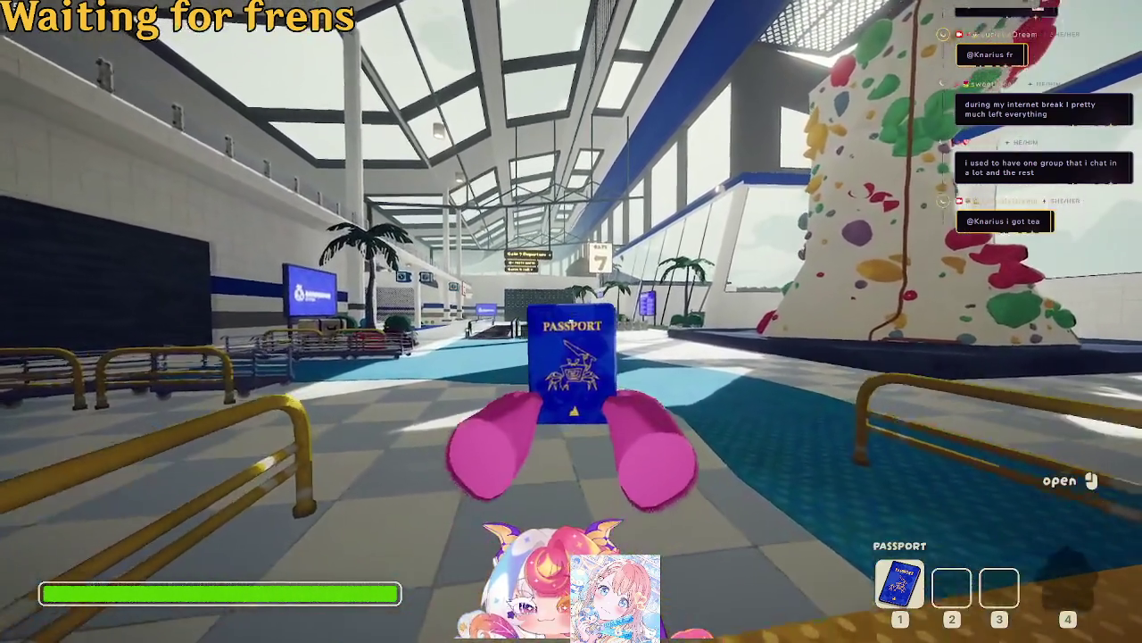
key("w")
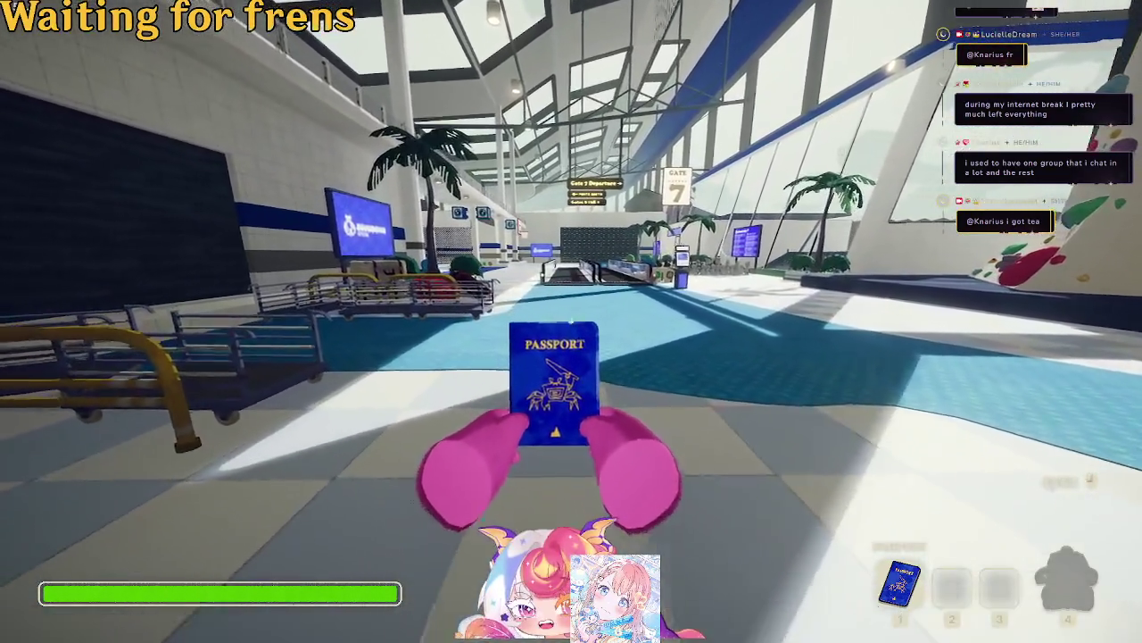
key("1")
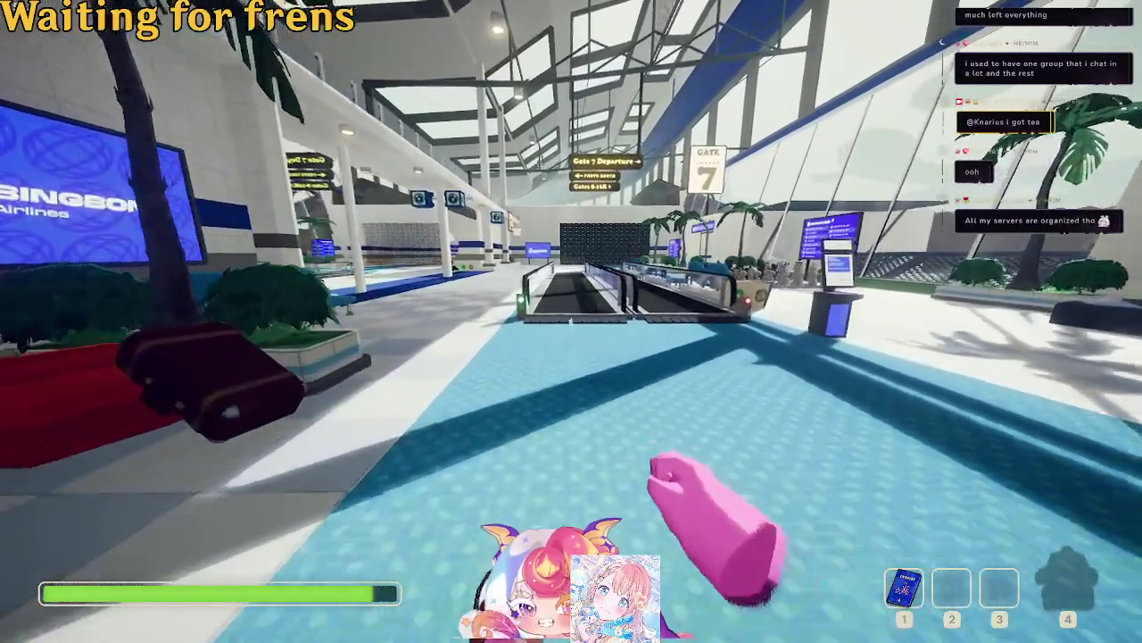
key("w")
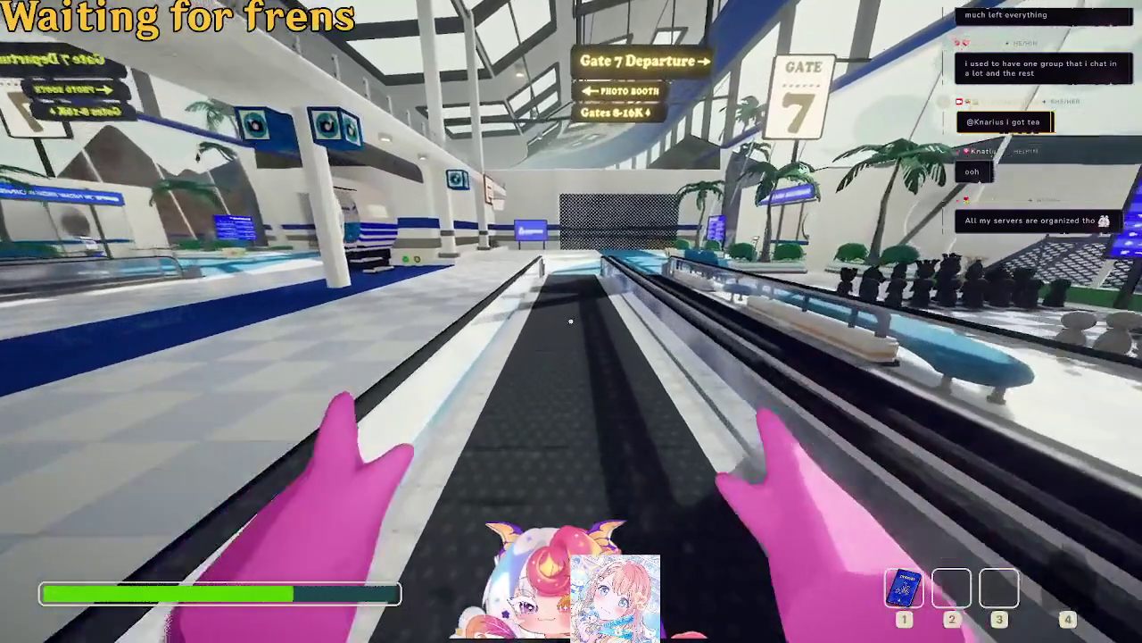
key("w")
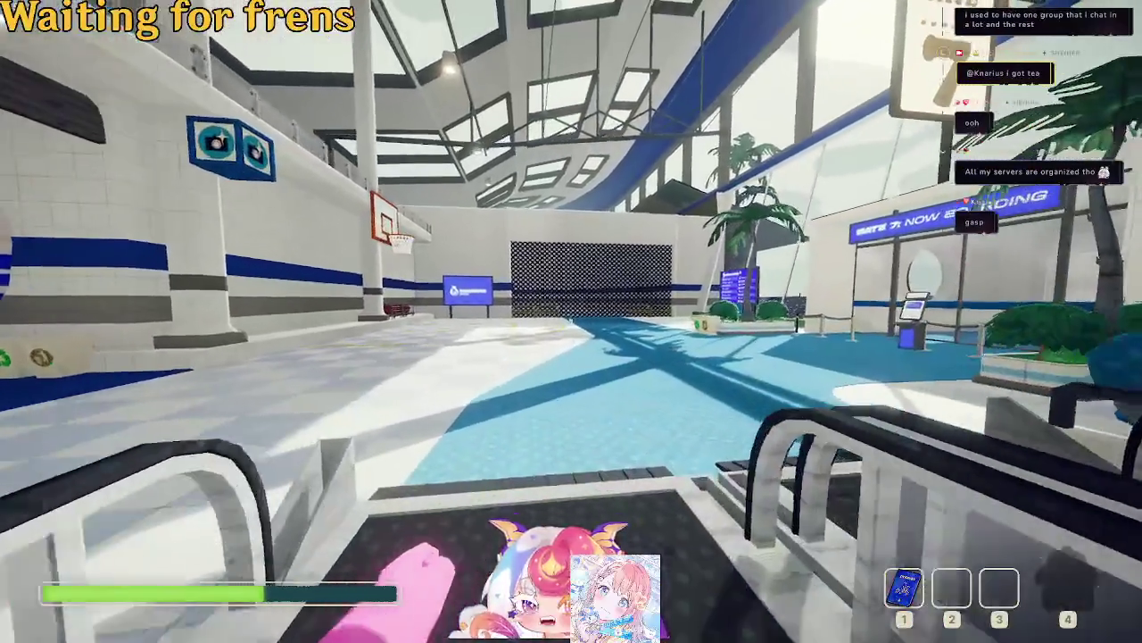
key("w")
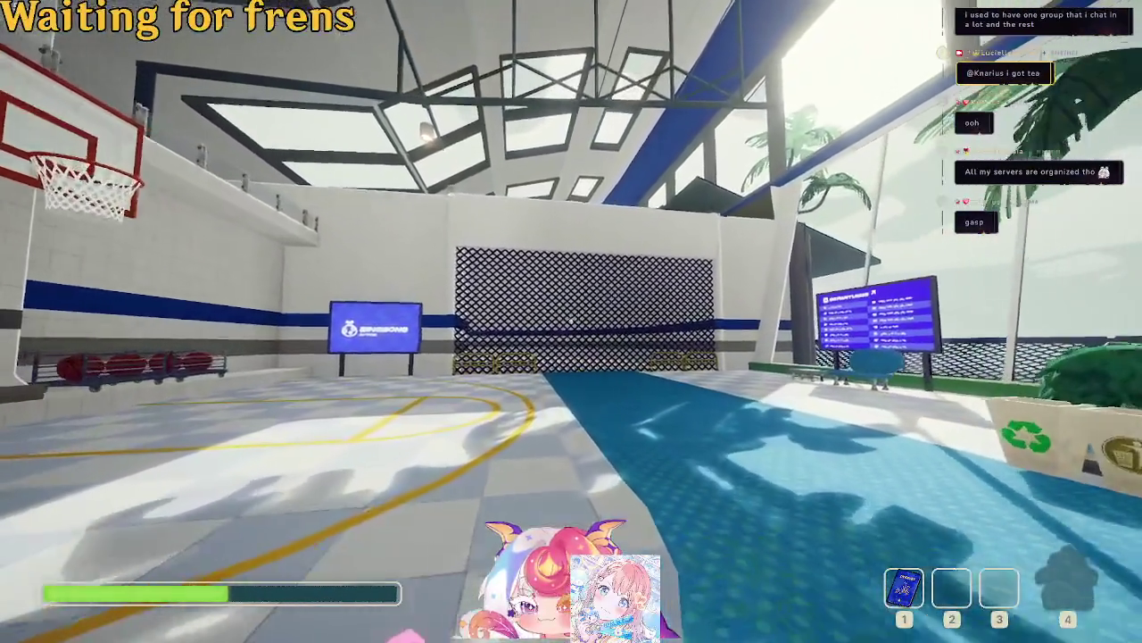
key("w")
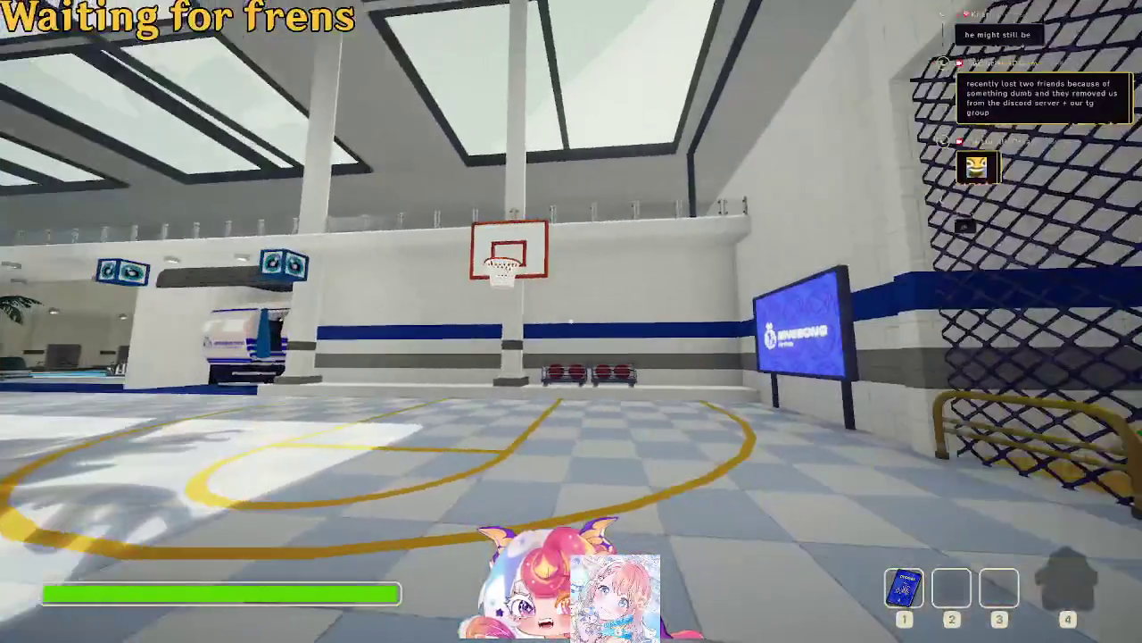
Climb over the Bingbong-sign wall and walk back down the corridor past the hoop.
key("w")
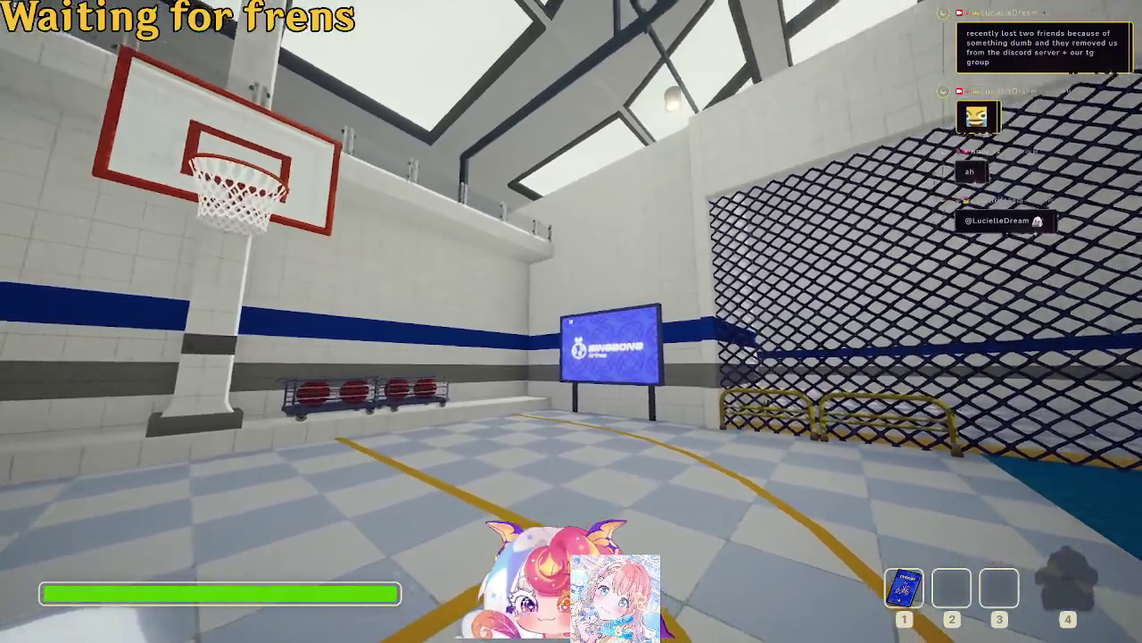
key("w")
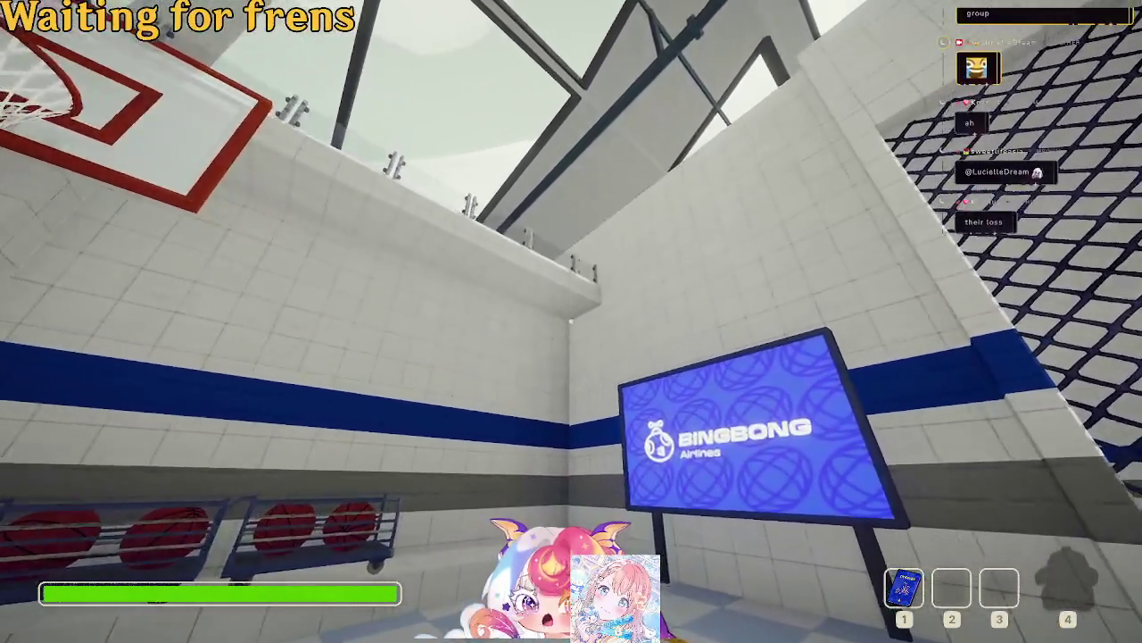
key("w")
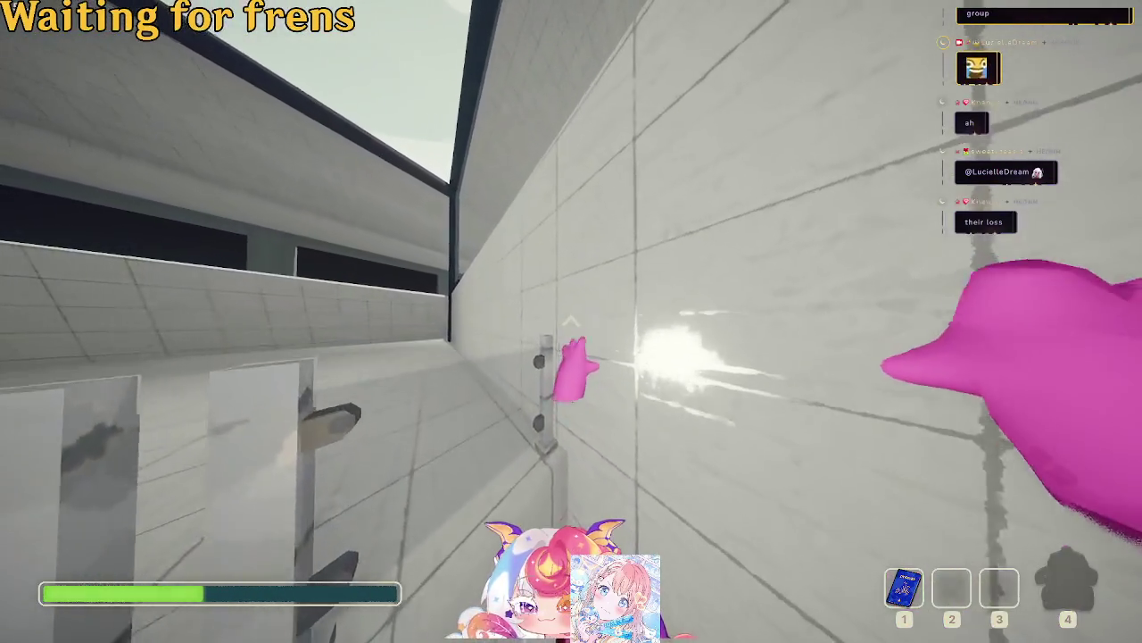
key("w")
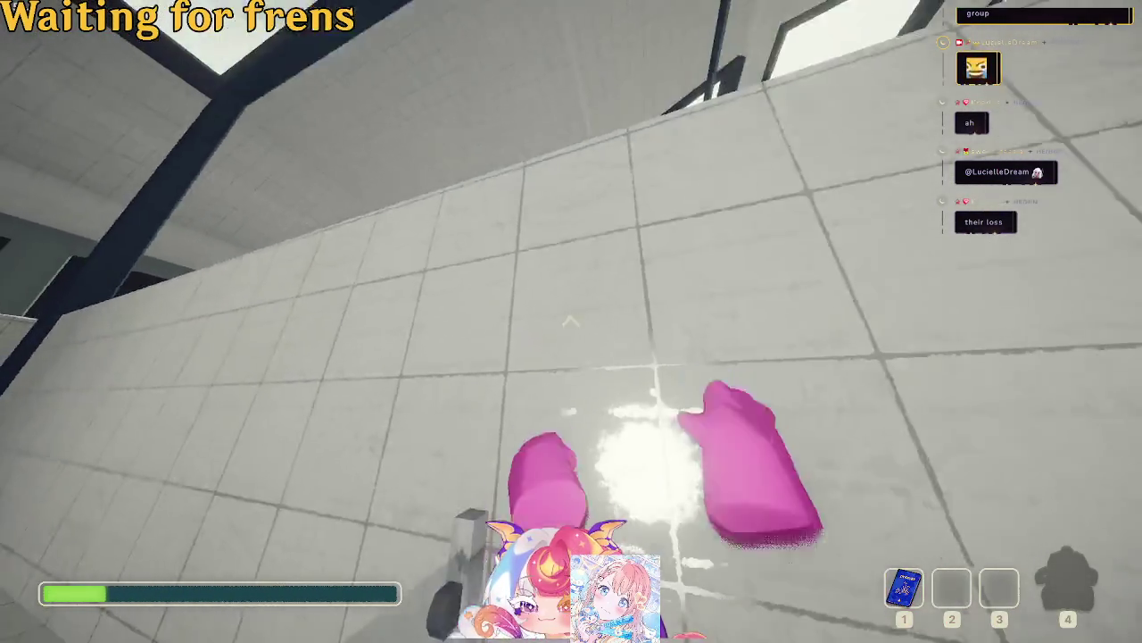
key("w")
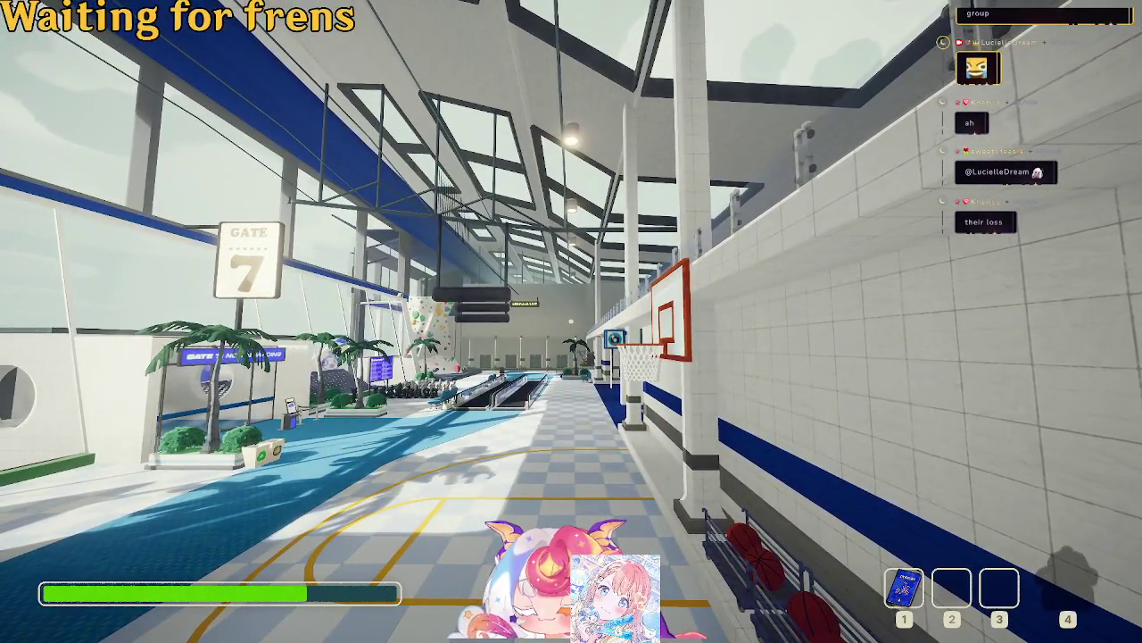
key("w")
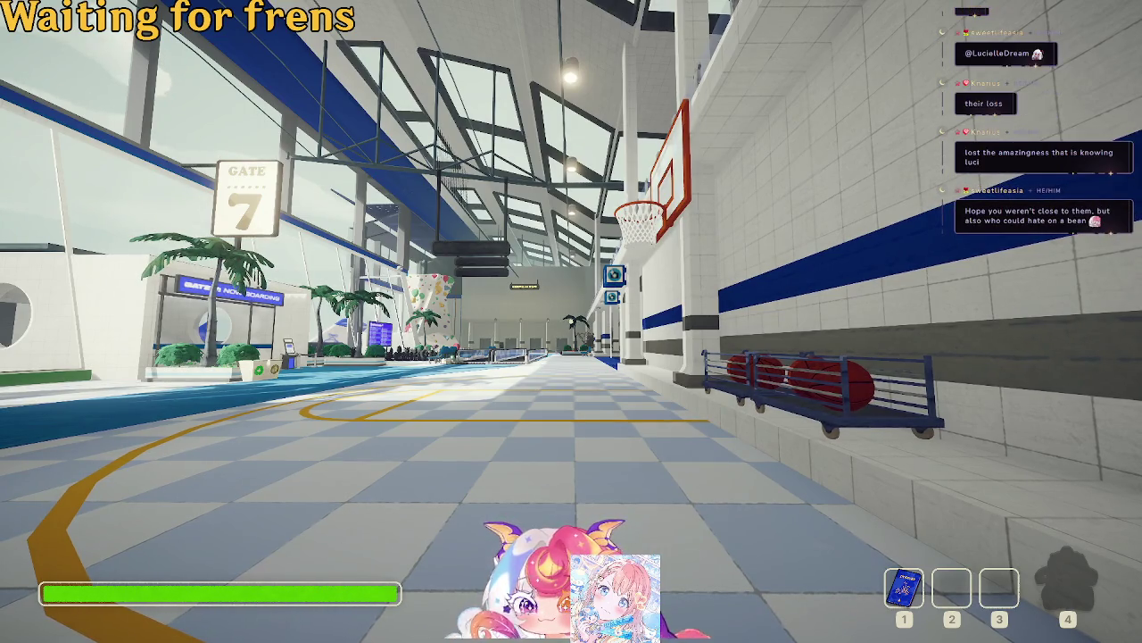
key("w")
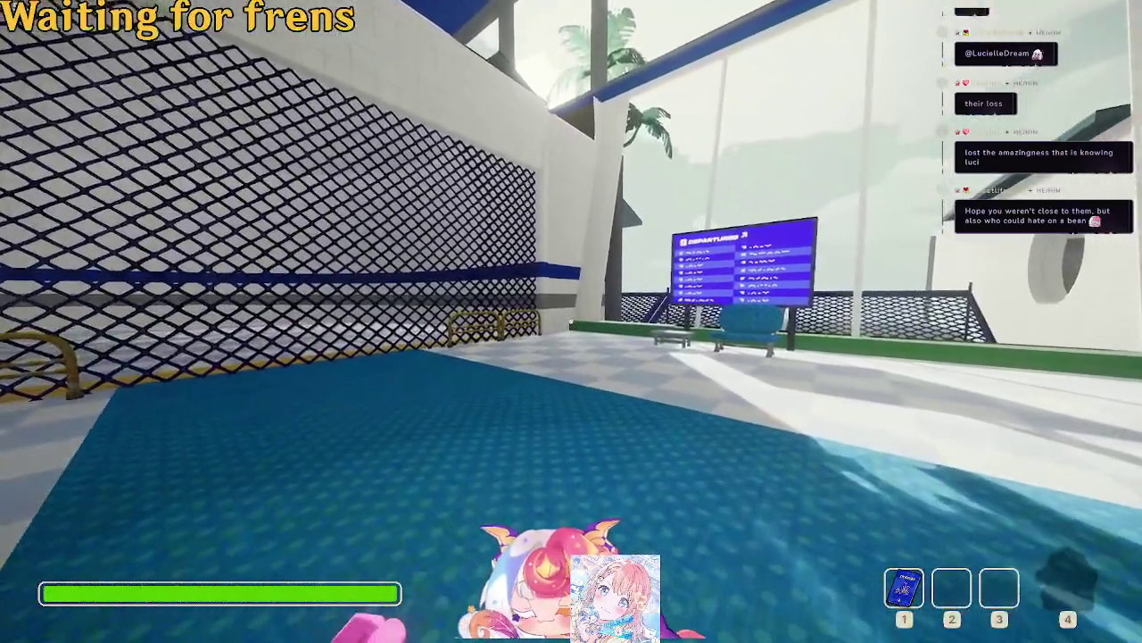
Walk past the departures board and boarding kiosk to the giant chess set.
key("w")
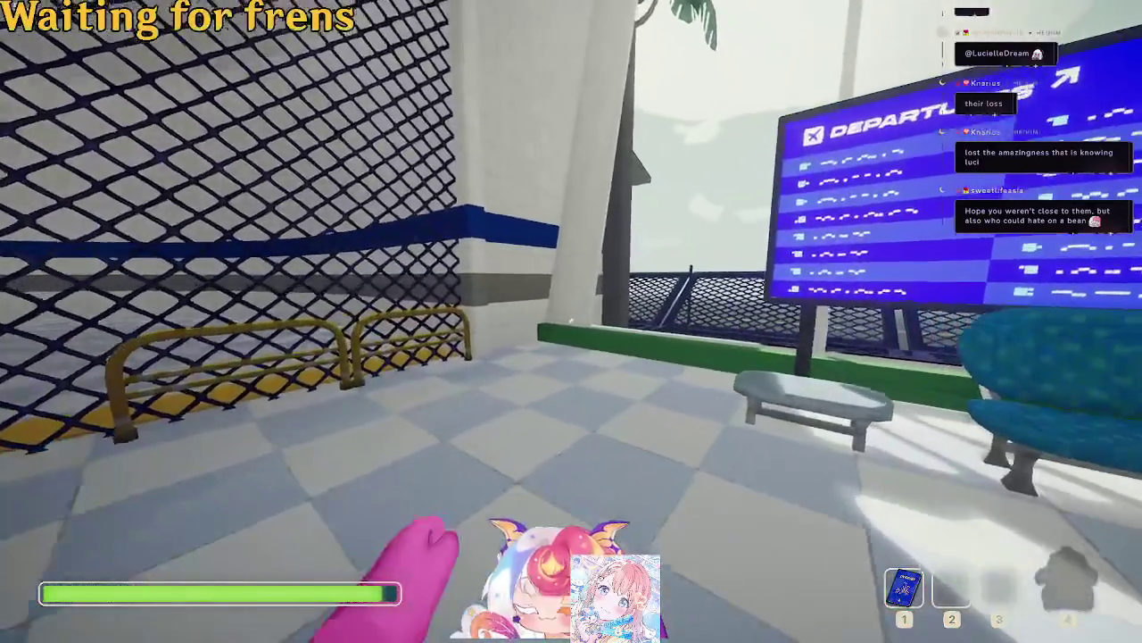
key("w")
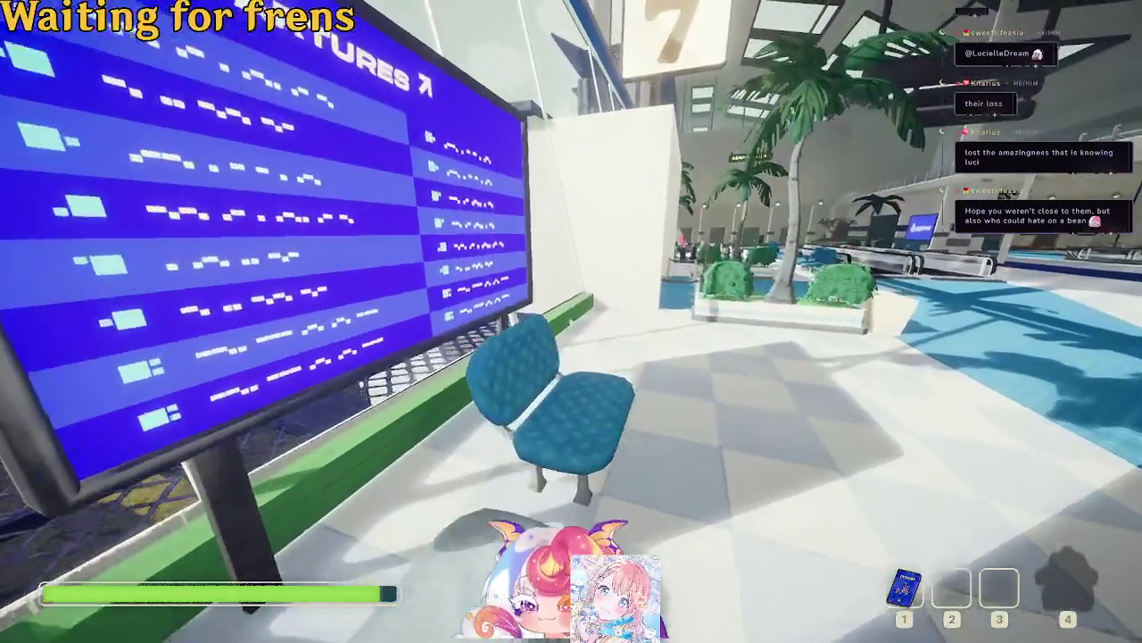
key("w")
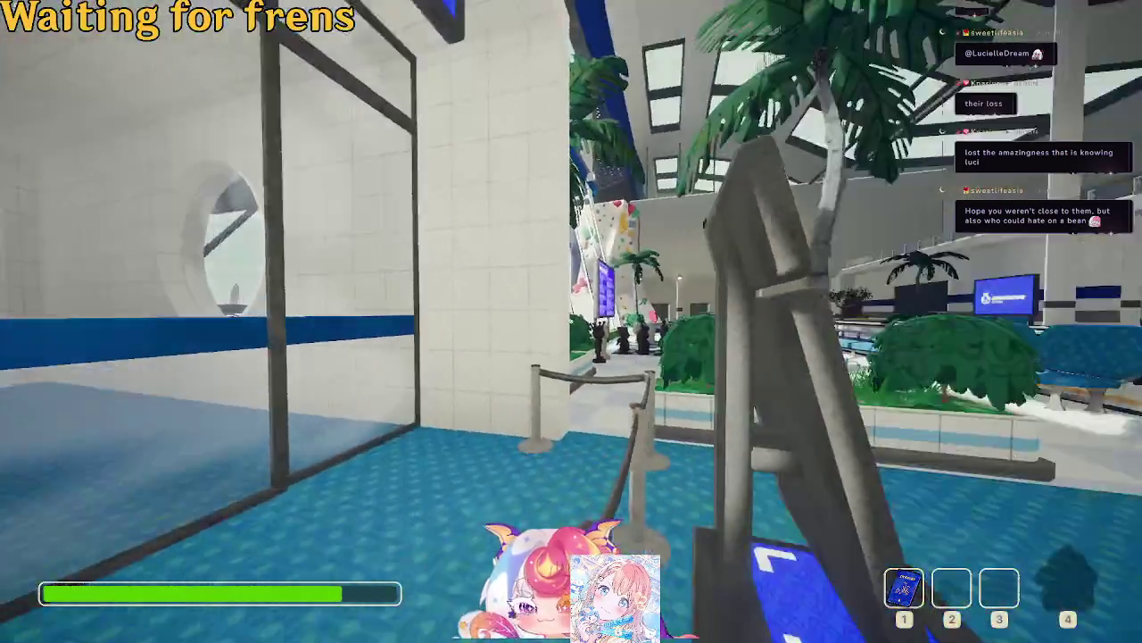
key("s")
key("w")
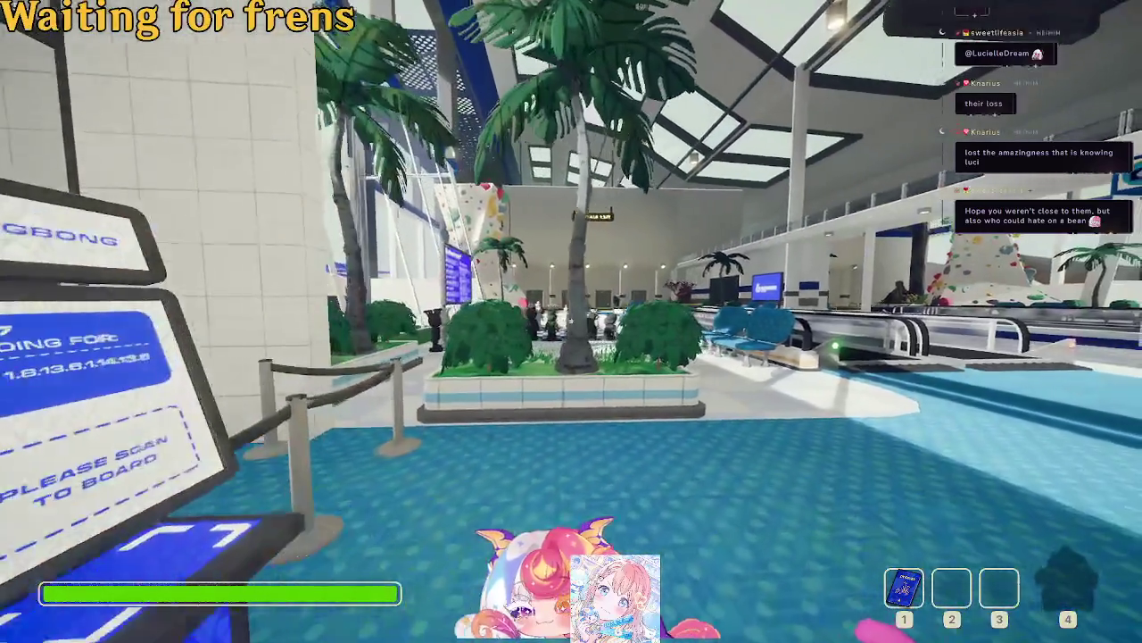
key("s")
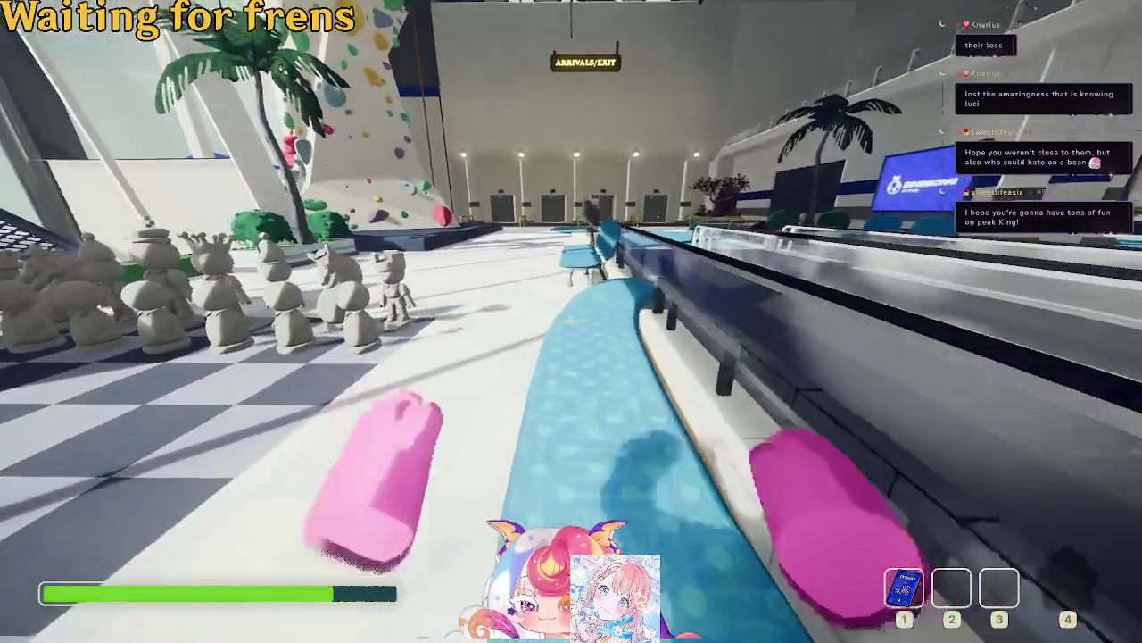
Walk across the lobby past the bench and planter toward the moving walkway.
key("w")
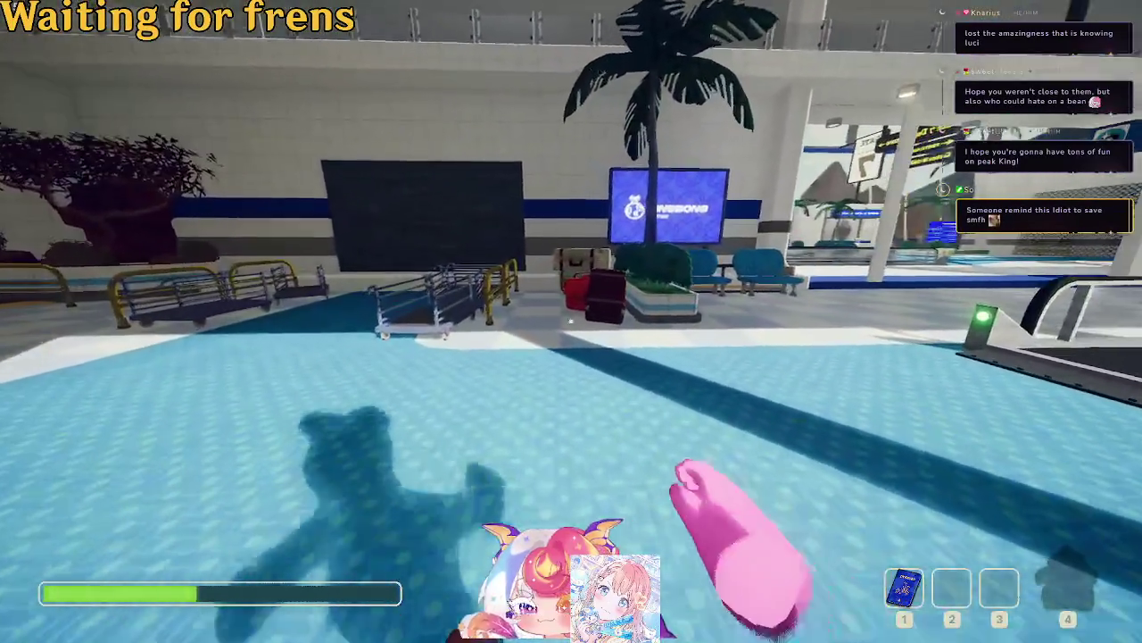
key("w")
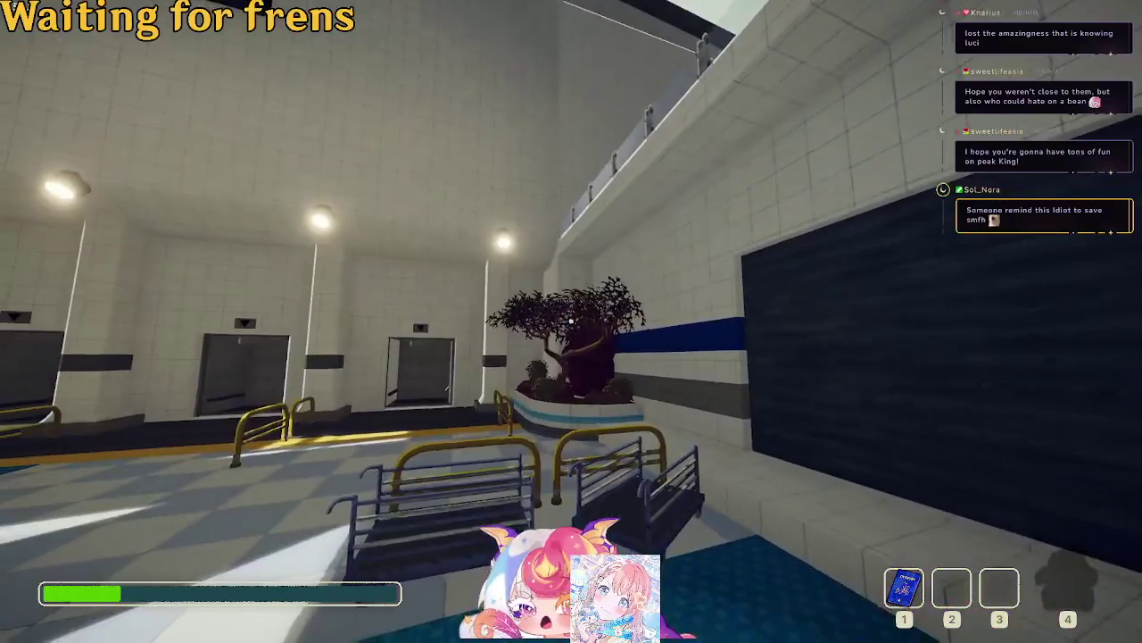
key("w")
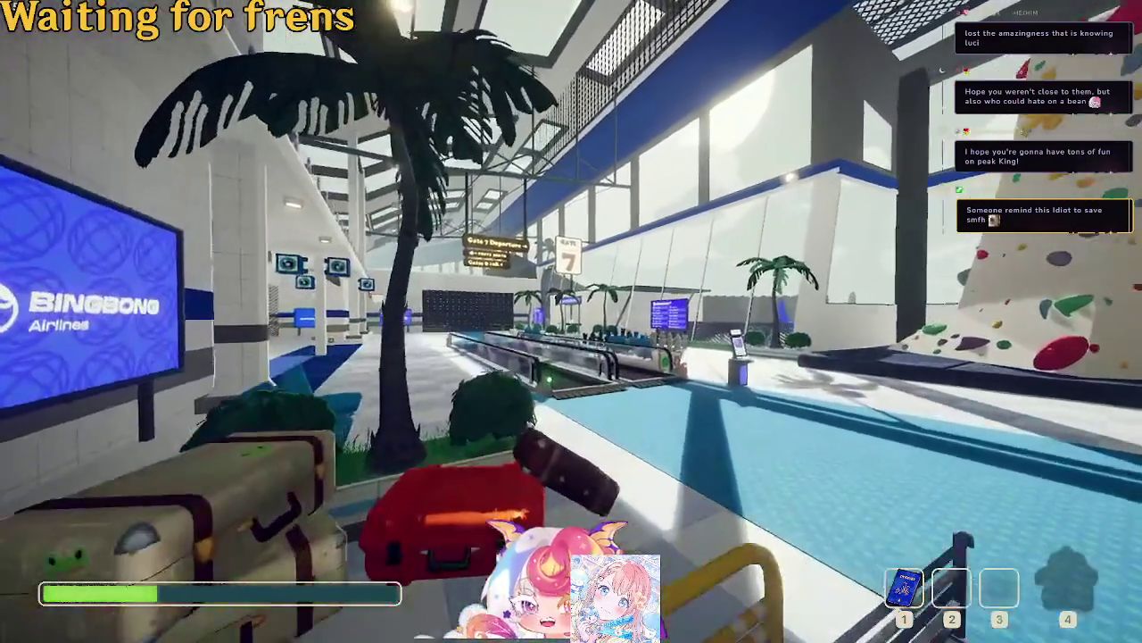
key("w")
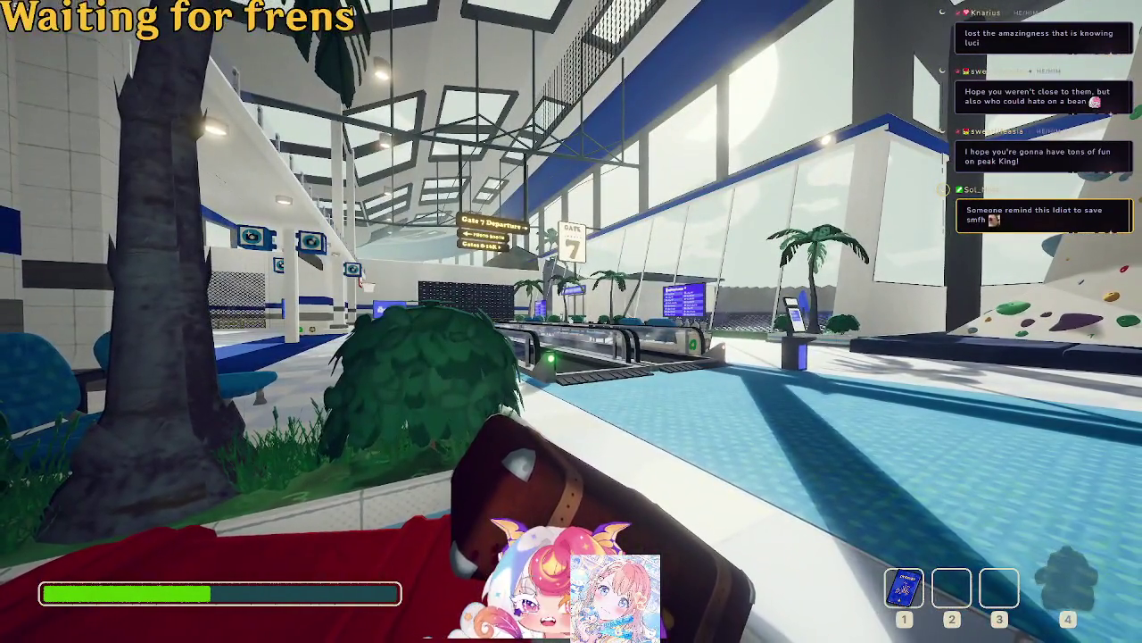
key("w")
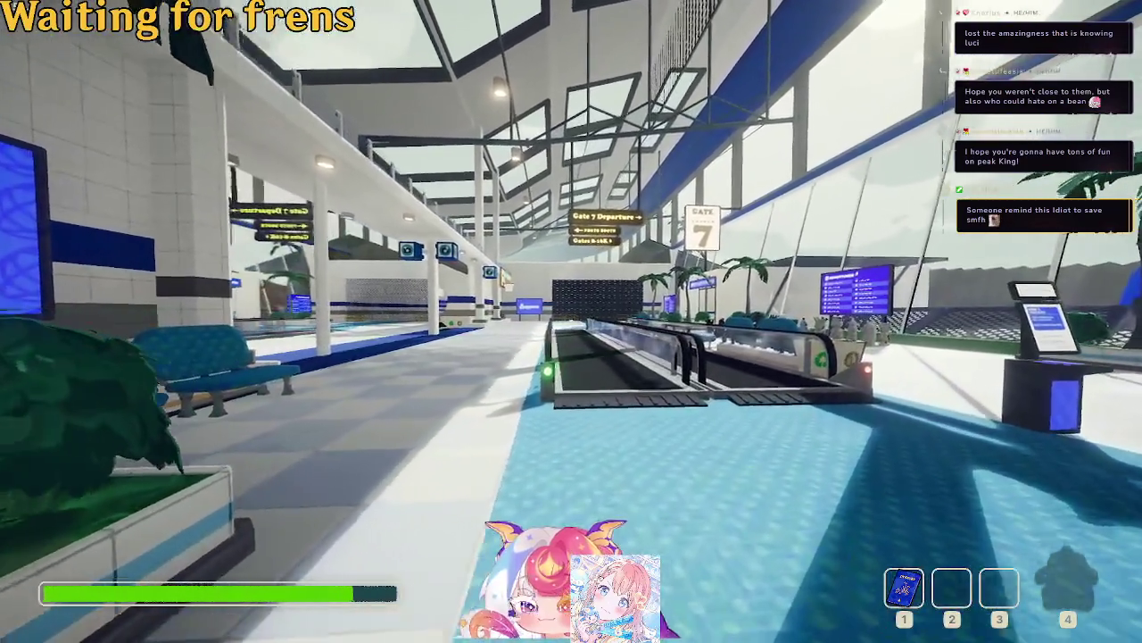
Equip the passport, approach the other pink player, and open the passport.
key("1")
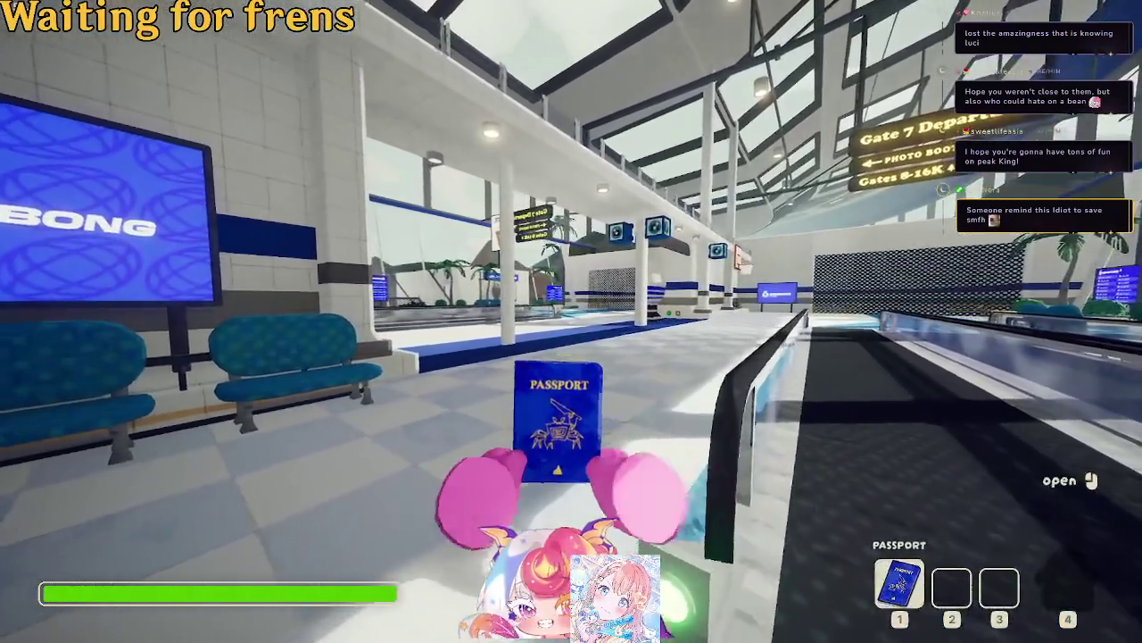
key("w")
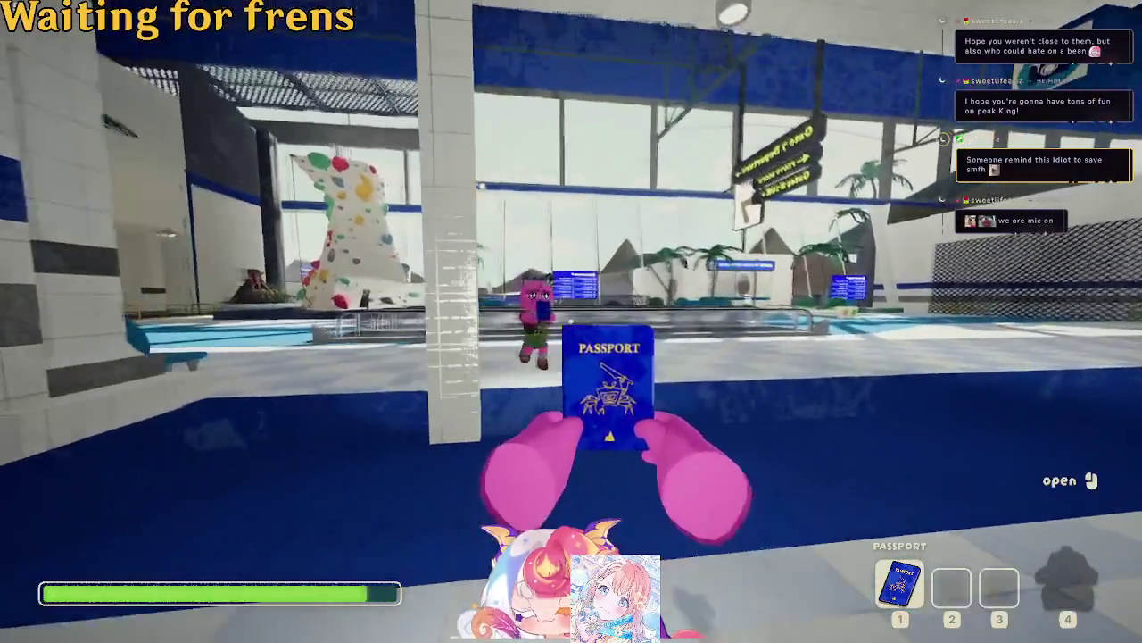
key("w")
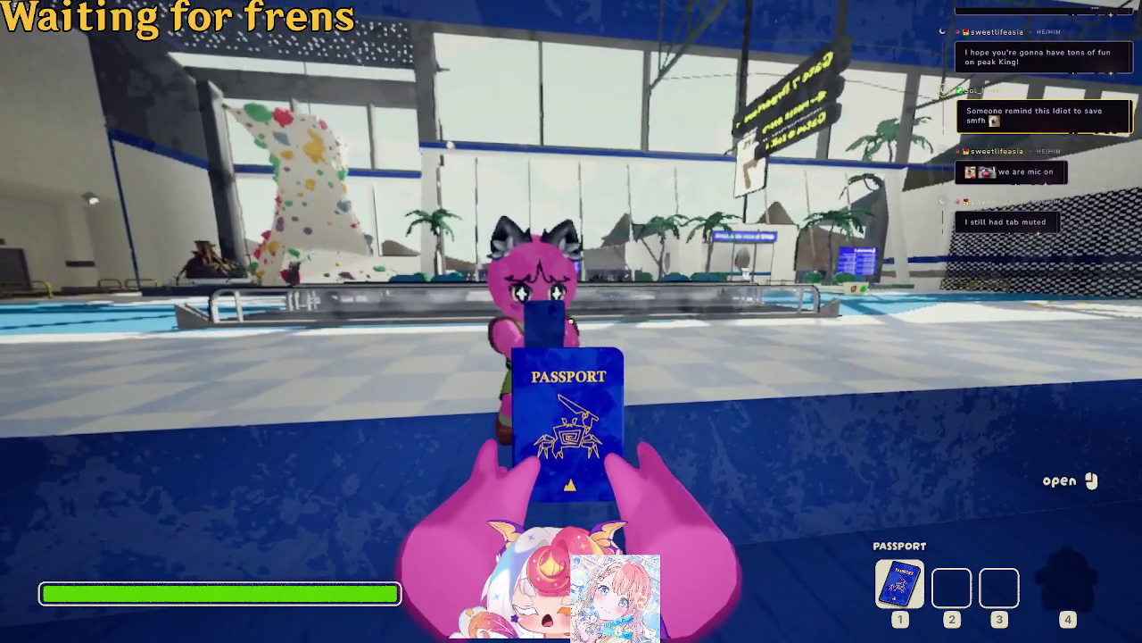
key("w")
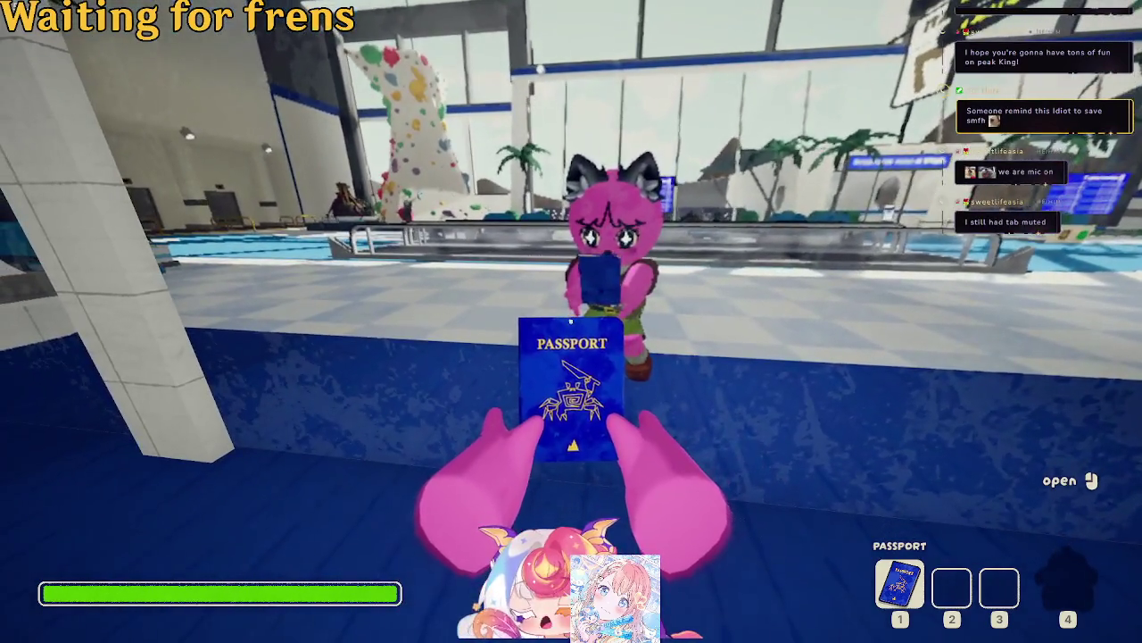
key("s")
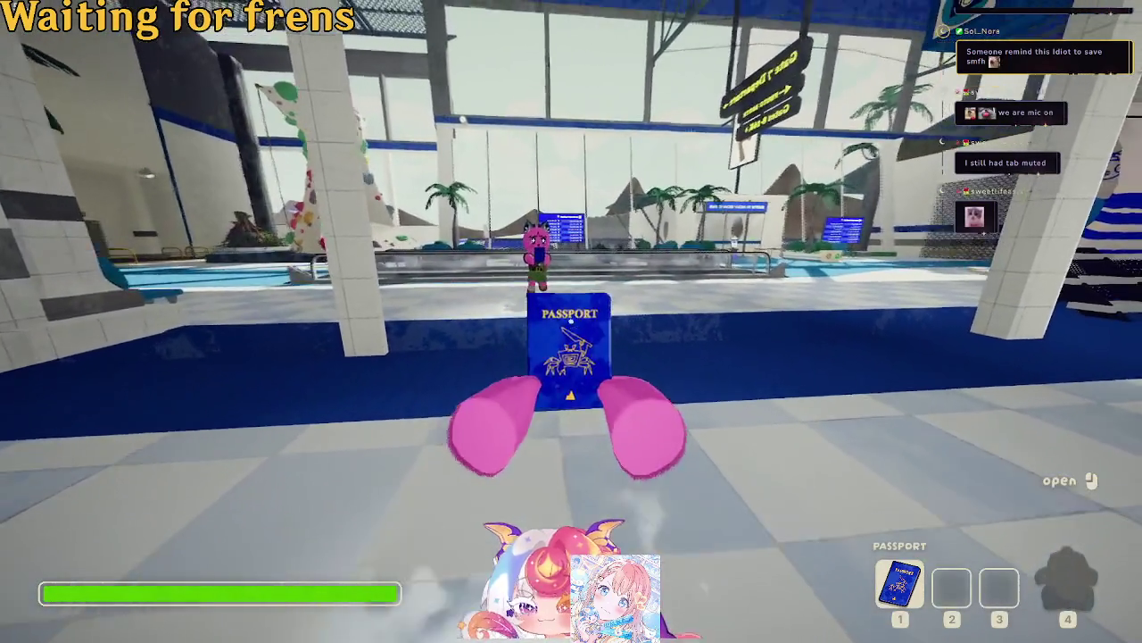
left_click(571, 321)
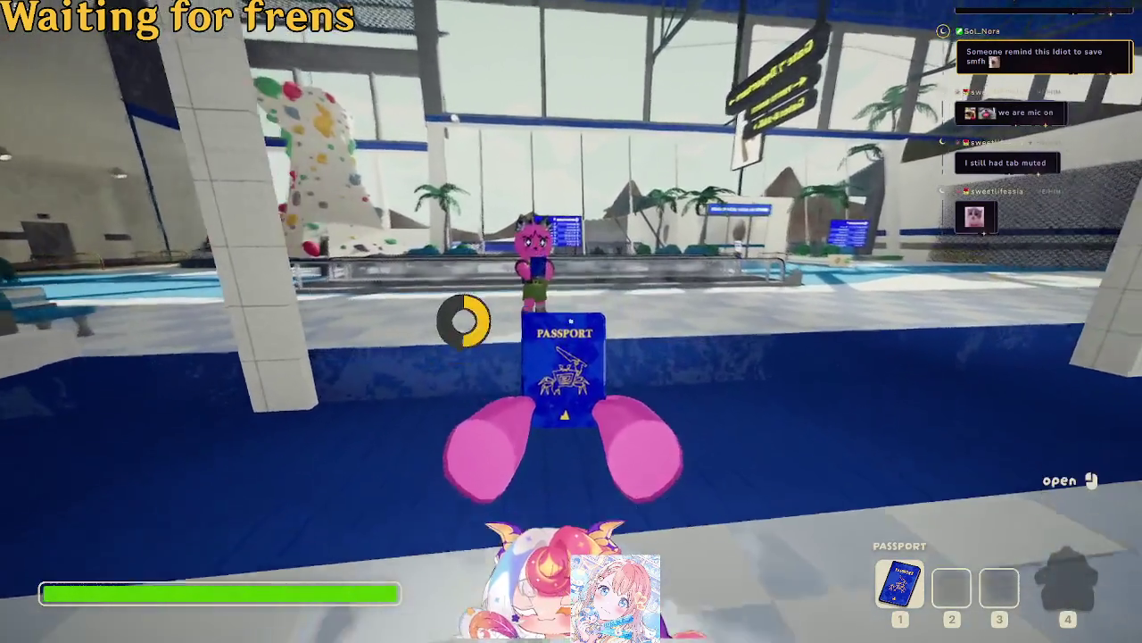
Give the character lashed round eyes and settle on a tongue-out mouth.
scroll(573, 339, "down", 2)
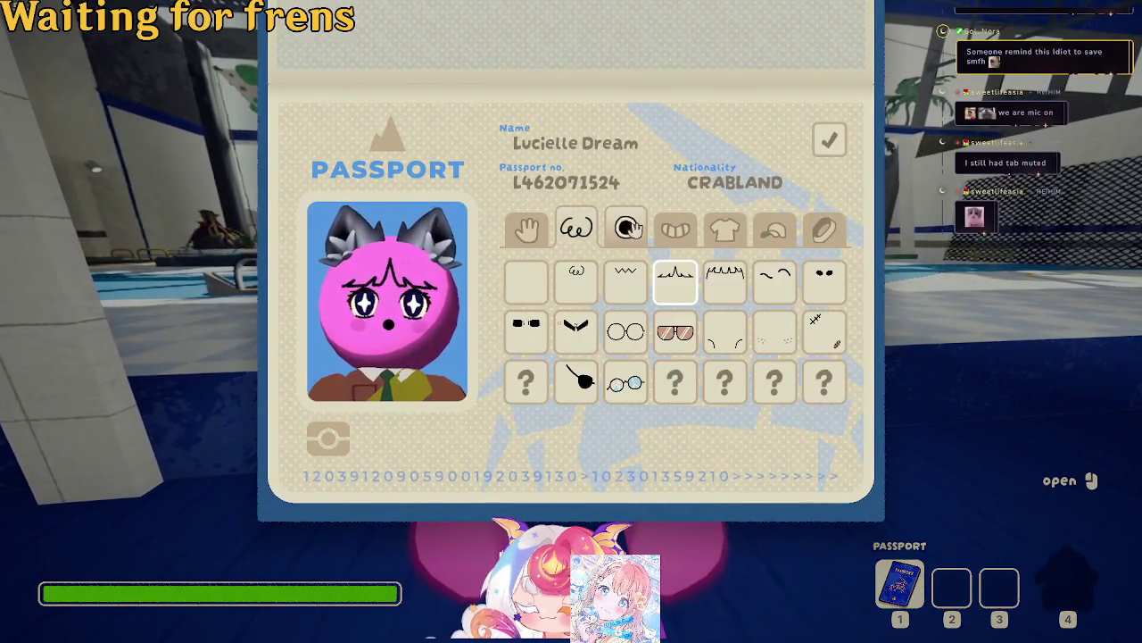
left_click(827, 282)
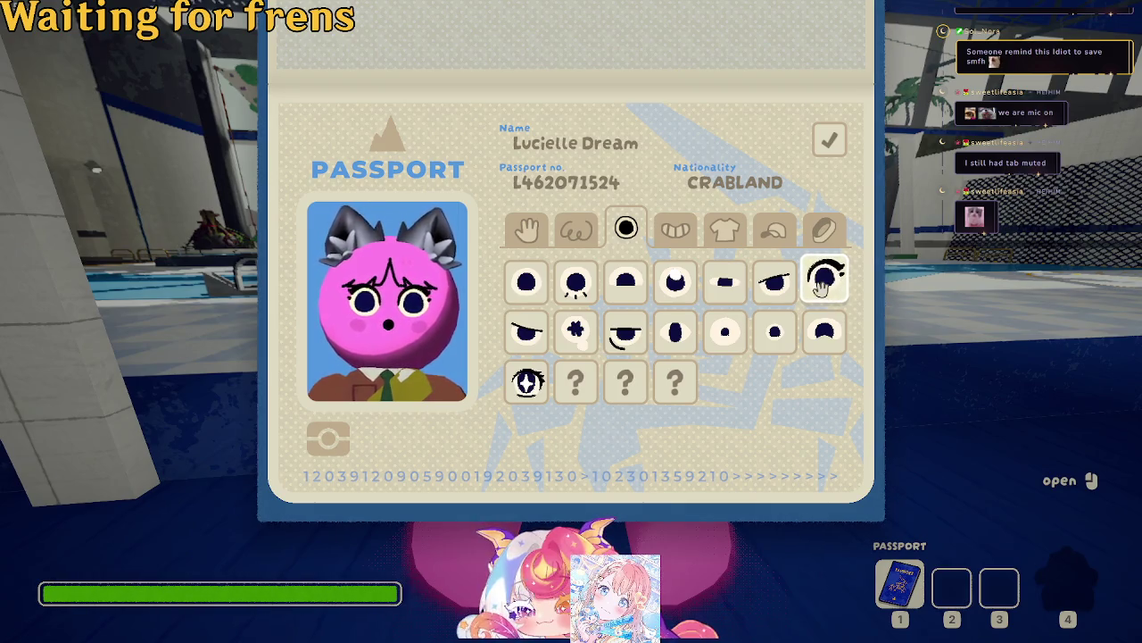
scroll(823, 284, "down", 1)
left_click(823, 335)
left_click(592, 284)
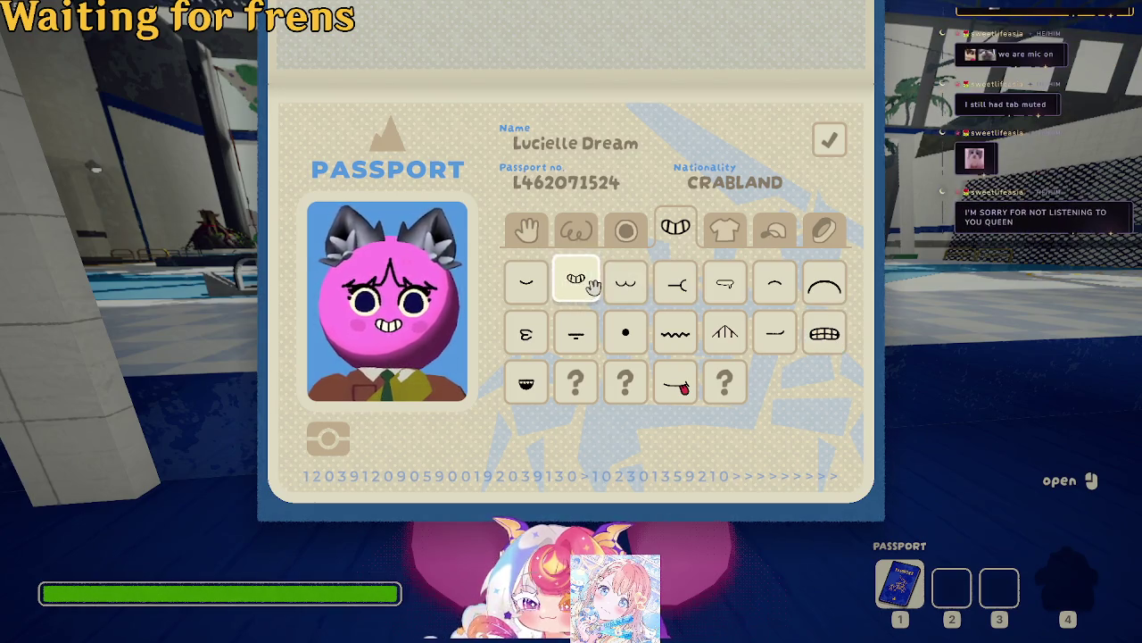
left_click(823, 285)
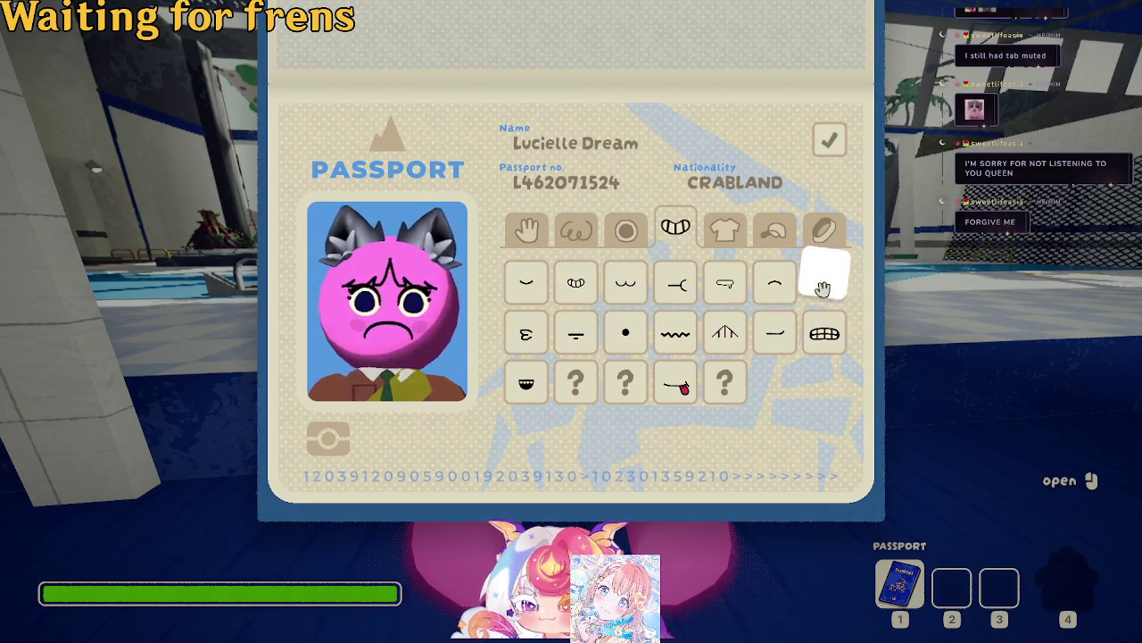
left_click(725, 334)
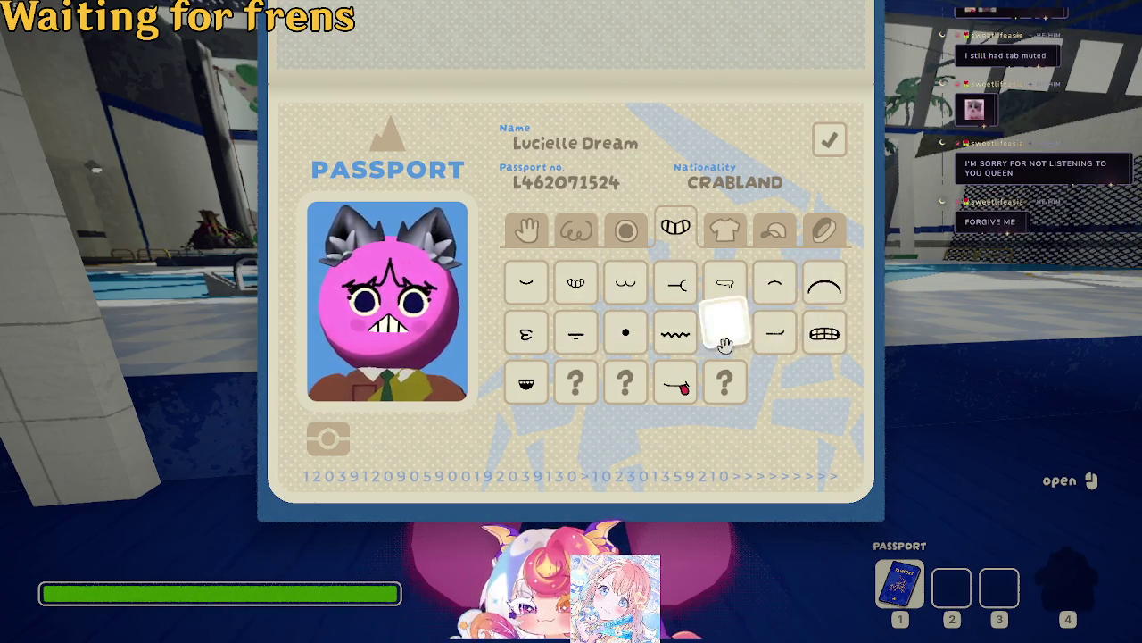
left_click(681, 382)
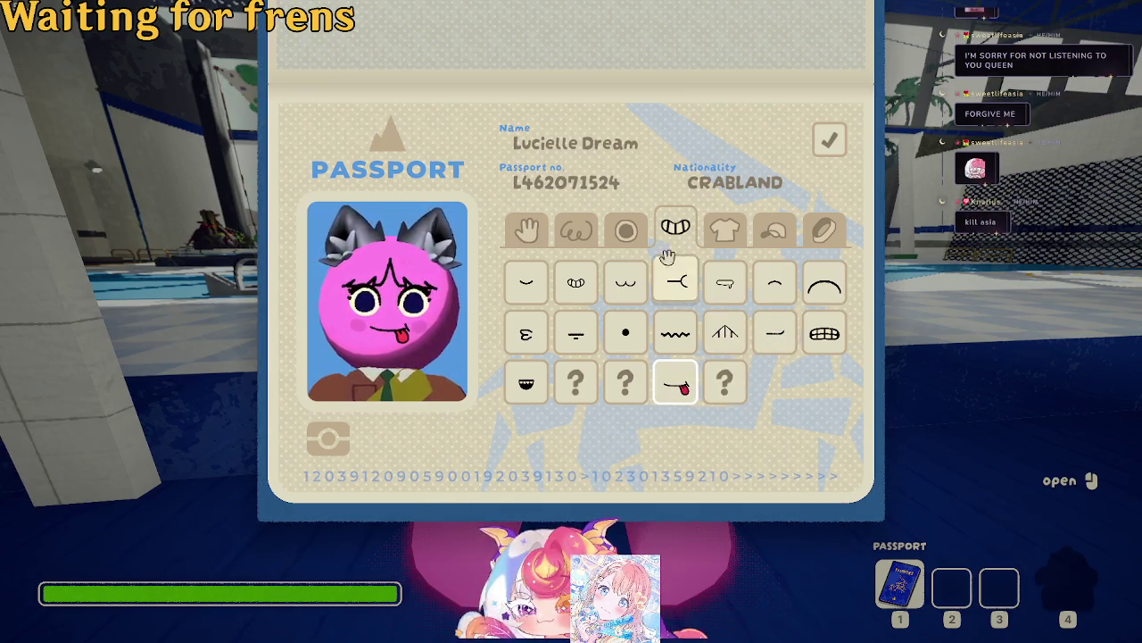
Try star, plain and half-lidded eyes, then keep large round lashed eyes.
left_click(625, 230)
left_click(535, 382)
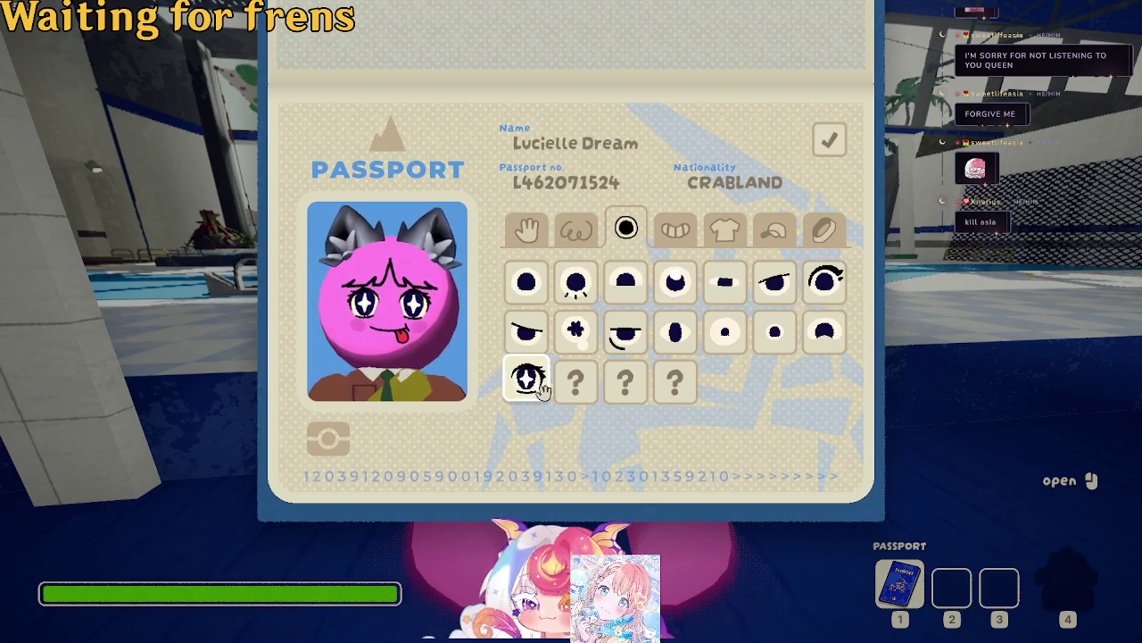
left_click(522, 291)
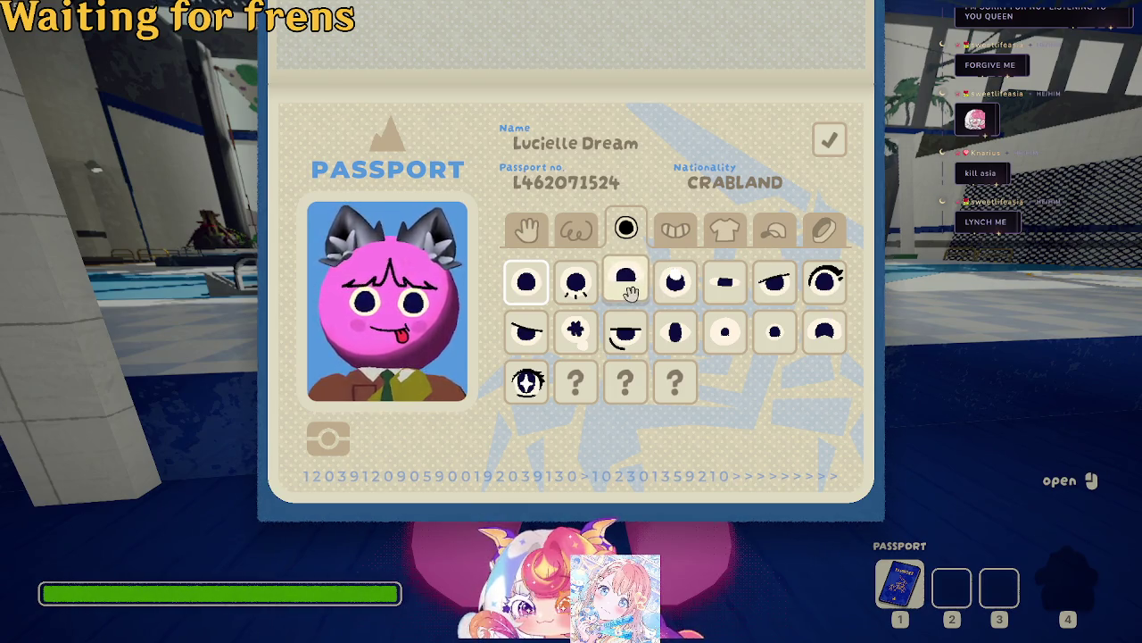
left_click(774, 285)
left_click(827, 282)
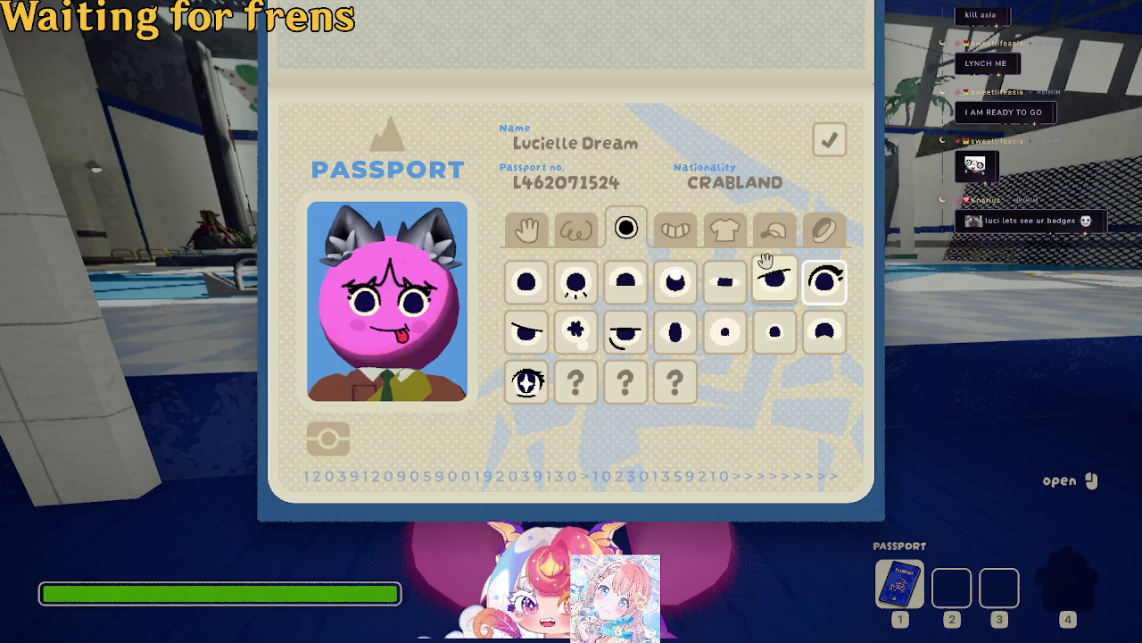
left_click(829, 140)
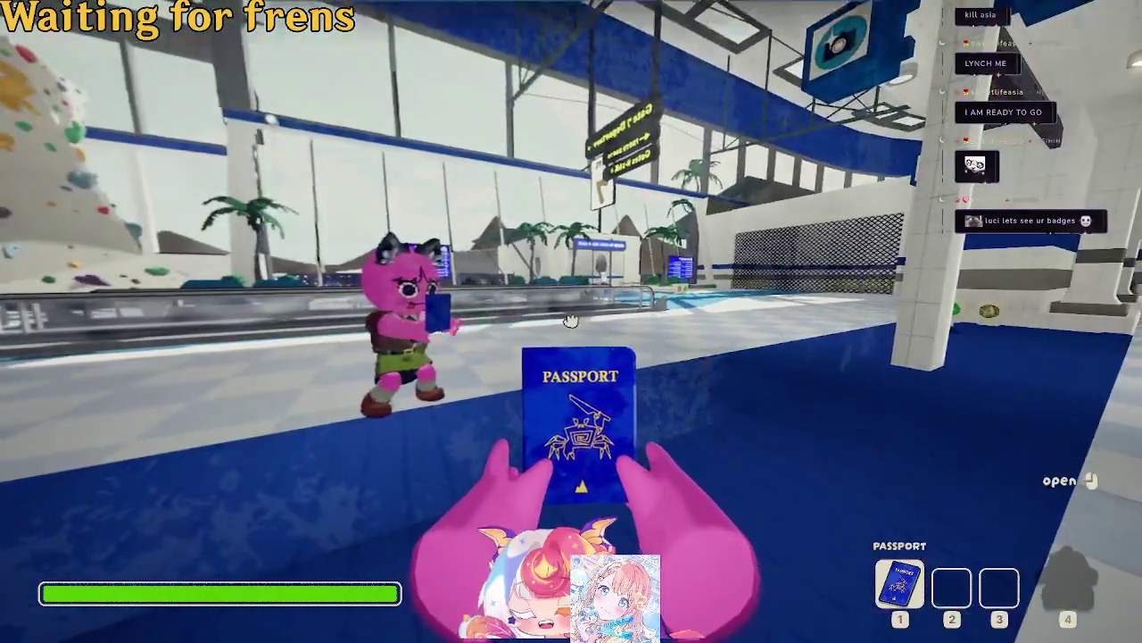
Browse the mouth, shirt, bracelet and hat options, then close the passport.
left_click(571, 320)
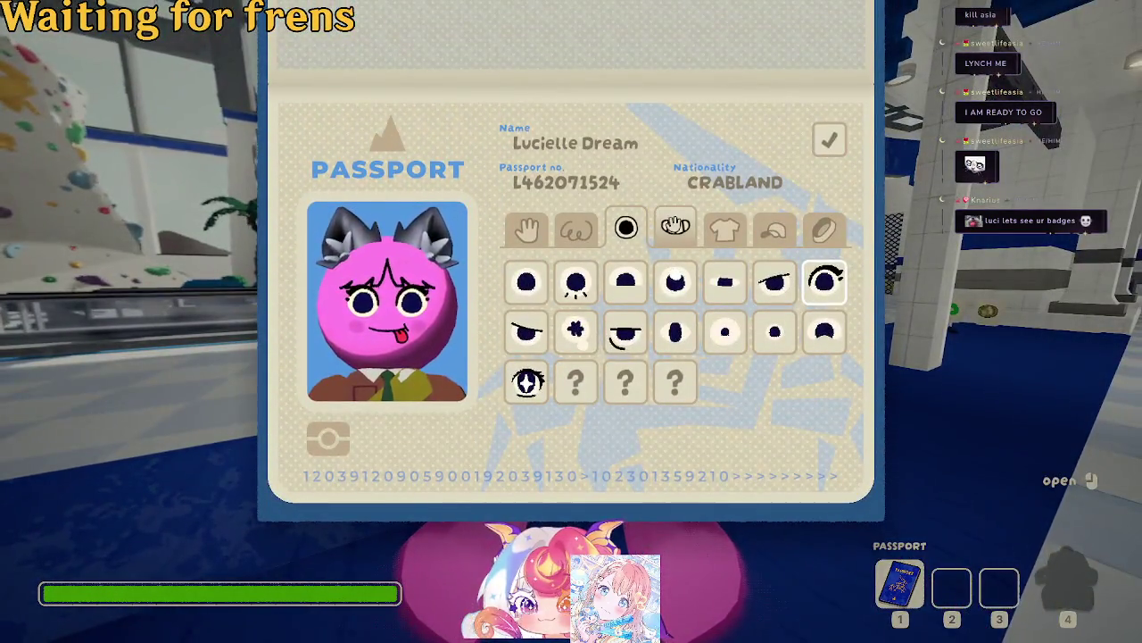
left_click(676, 230)
left_click(736, 228)
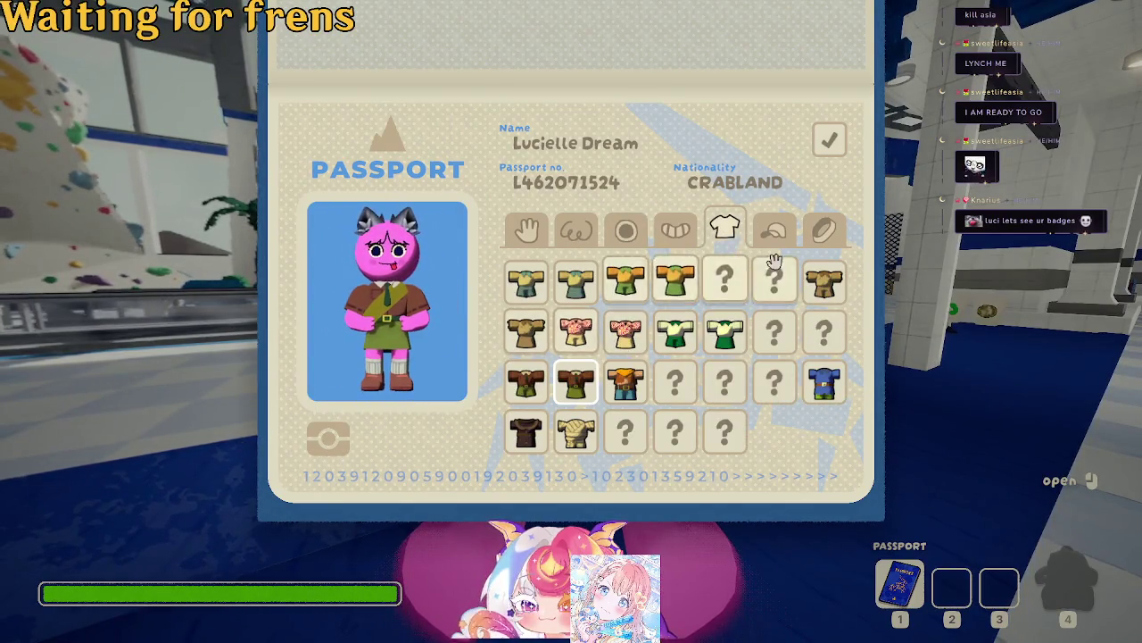
left_click(808, 232)
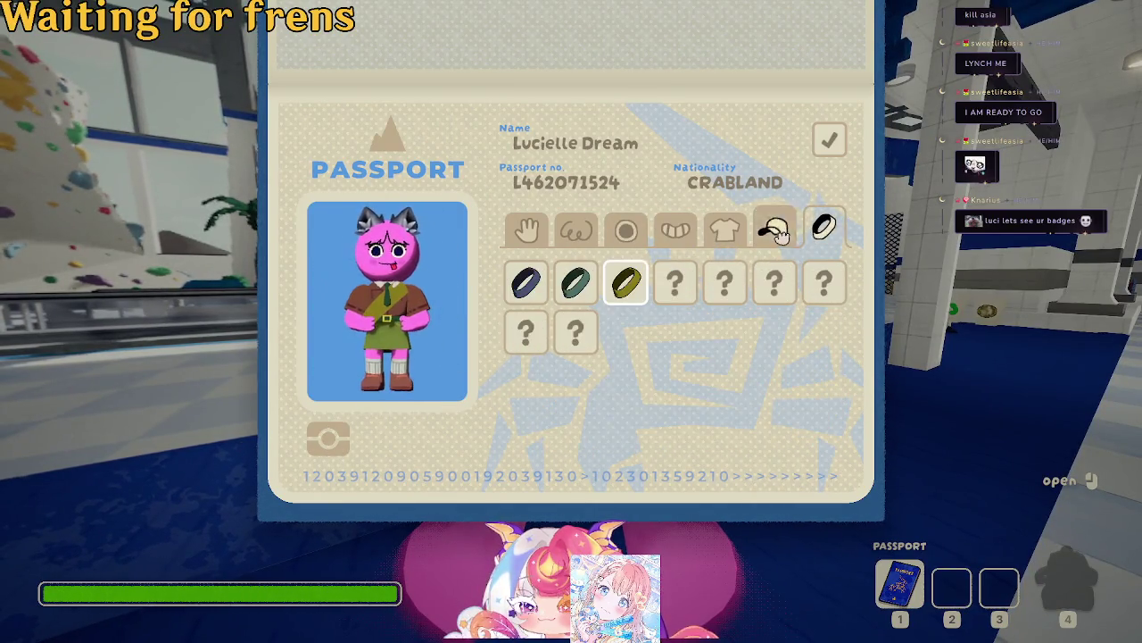
left_click(775, 230)
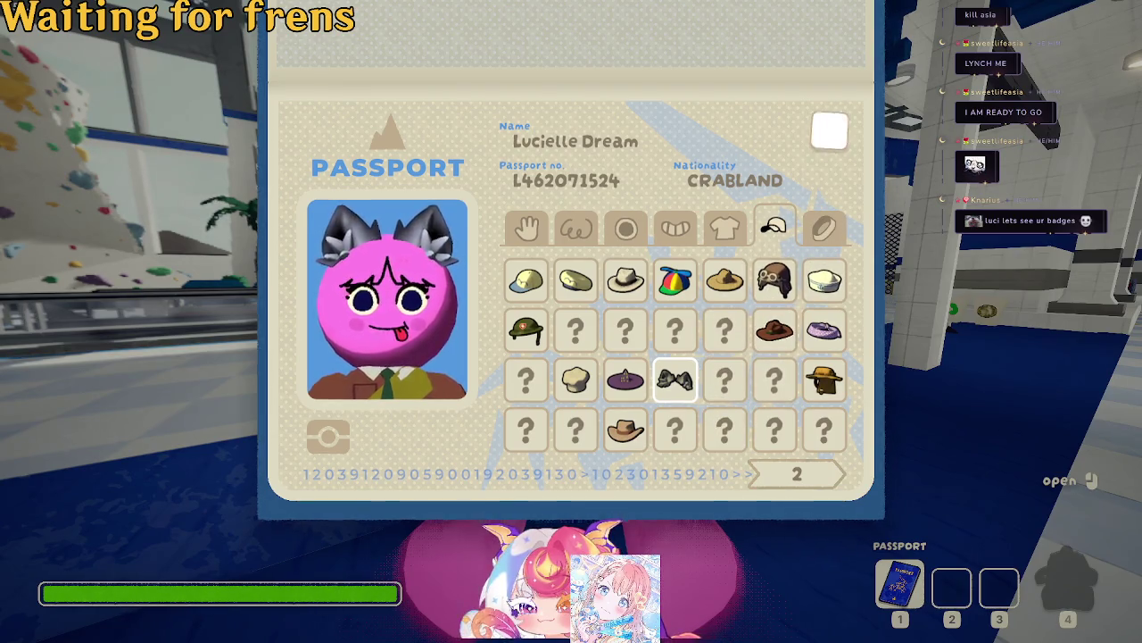
key("Escape")
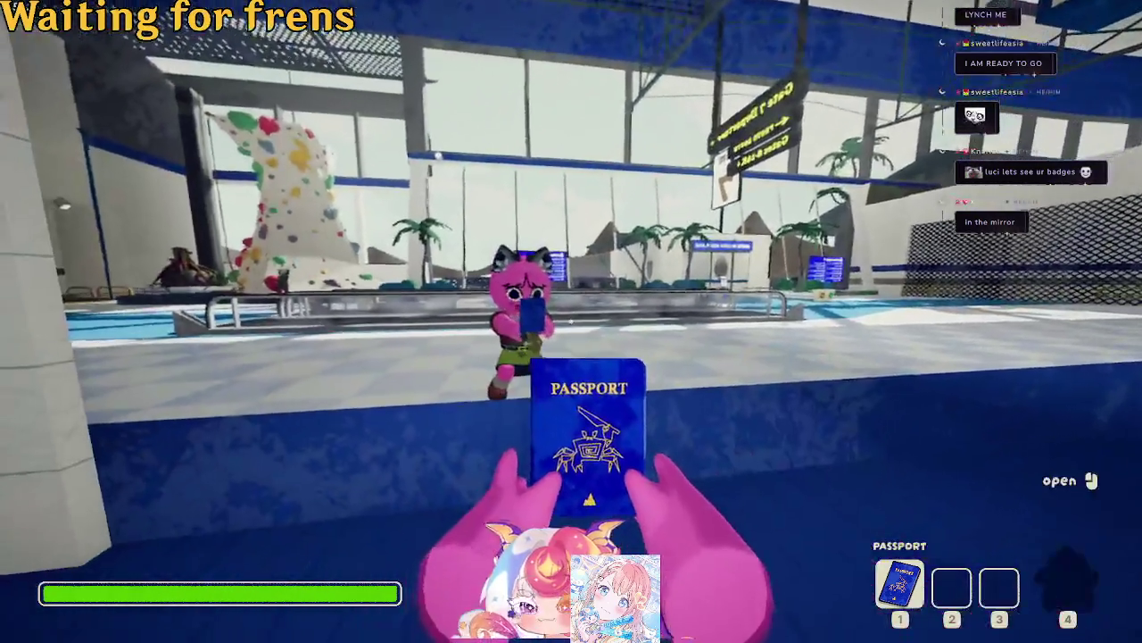
Stow the passport and bring up the pause menu over the lobby.
key("w")
key("1")
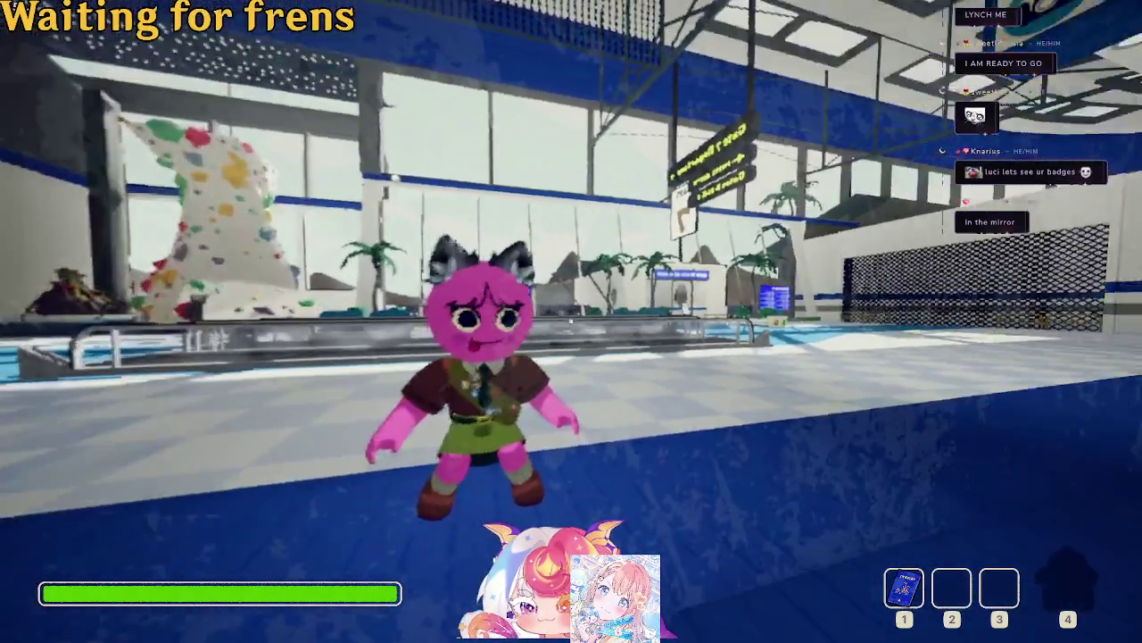
key("Escape")
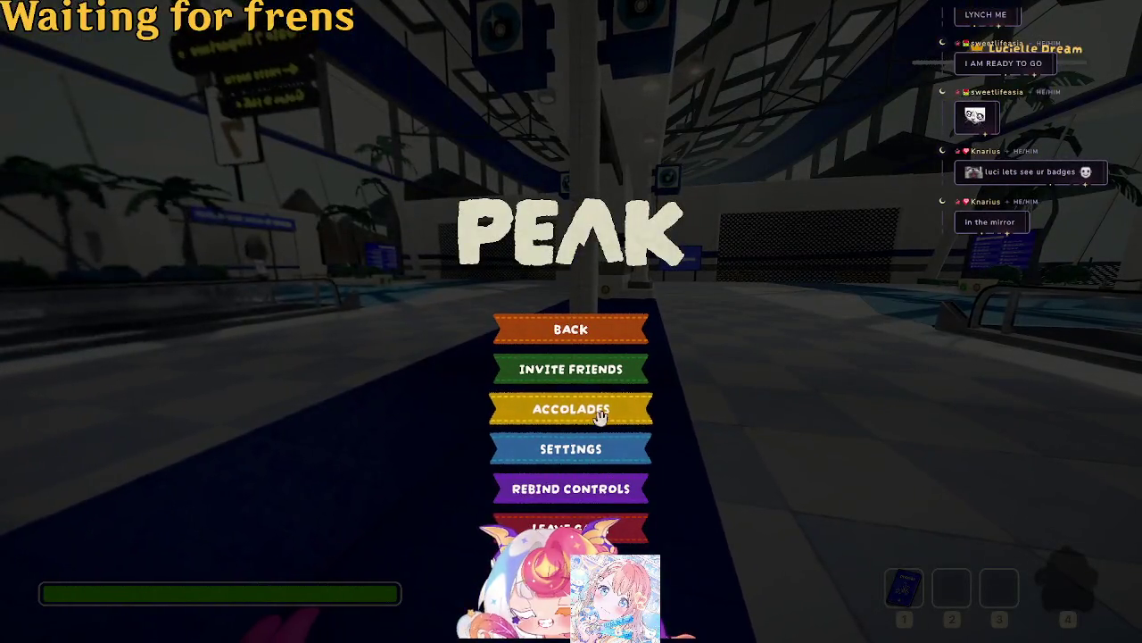
Review the Accolades badges (4 peaks summitted, Rabbit Scout rank), then resume play.
left_click(601, 414)
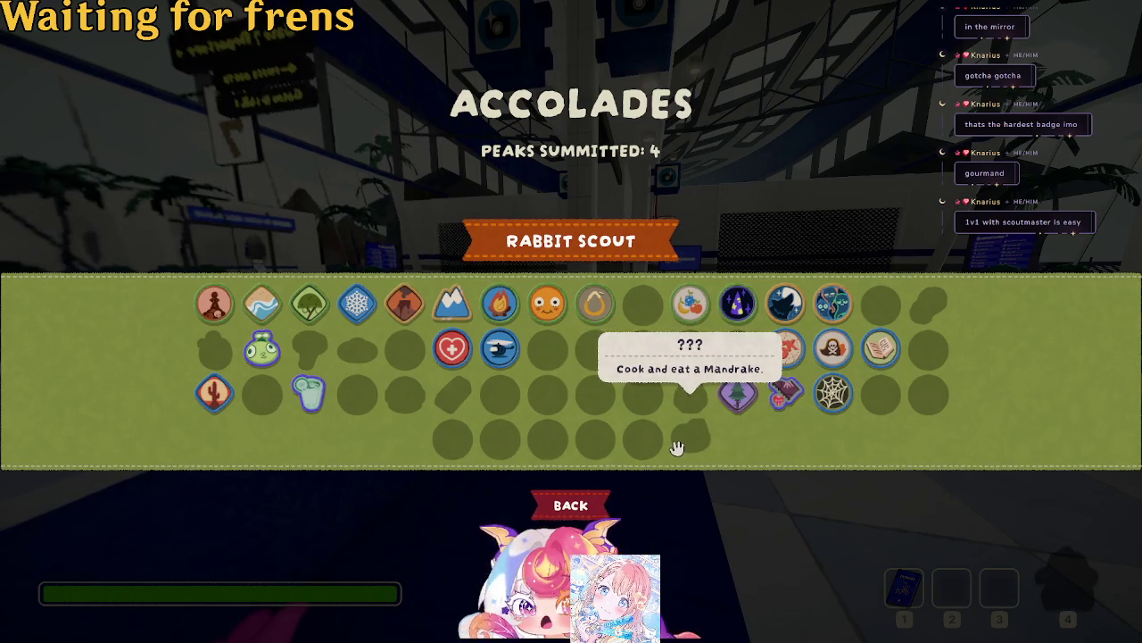
left_click(570, 505)
left_click(595, 334)
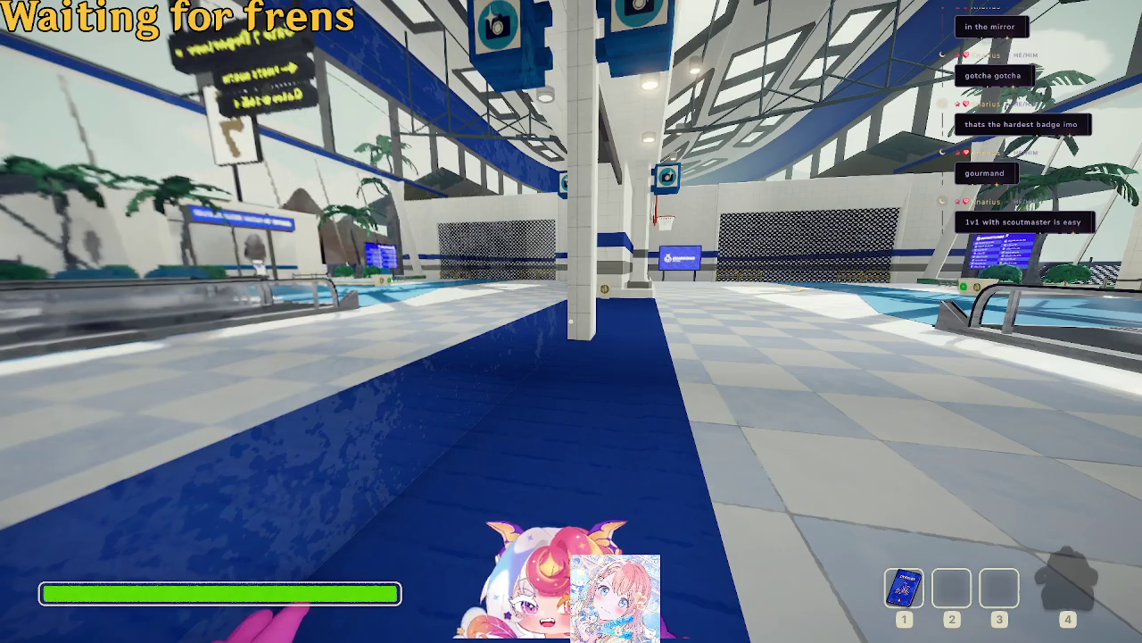
Ride the moving walkway to the BingBong seating area near the other pink character.
key("w")
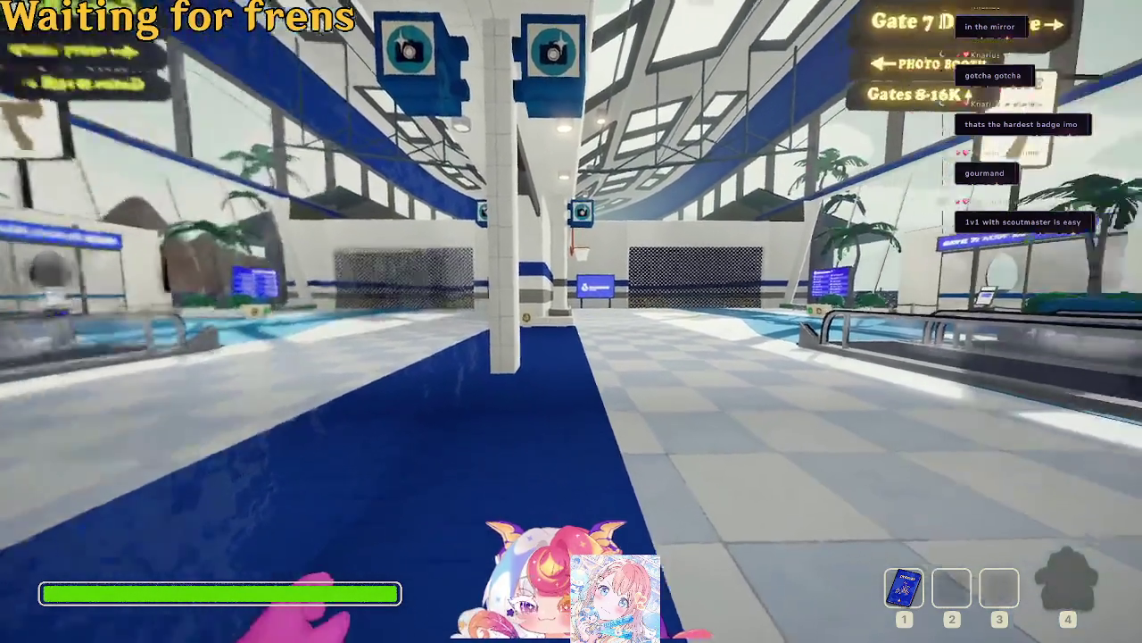
key("w")
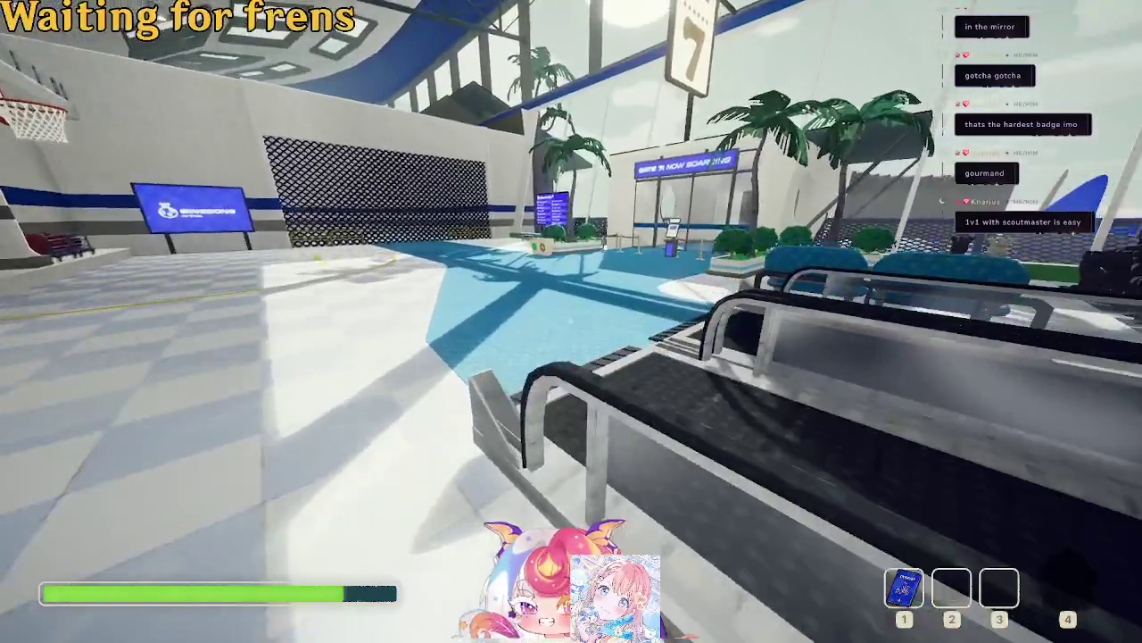
key("w")
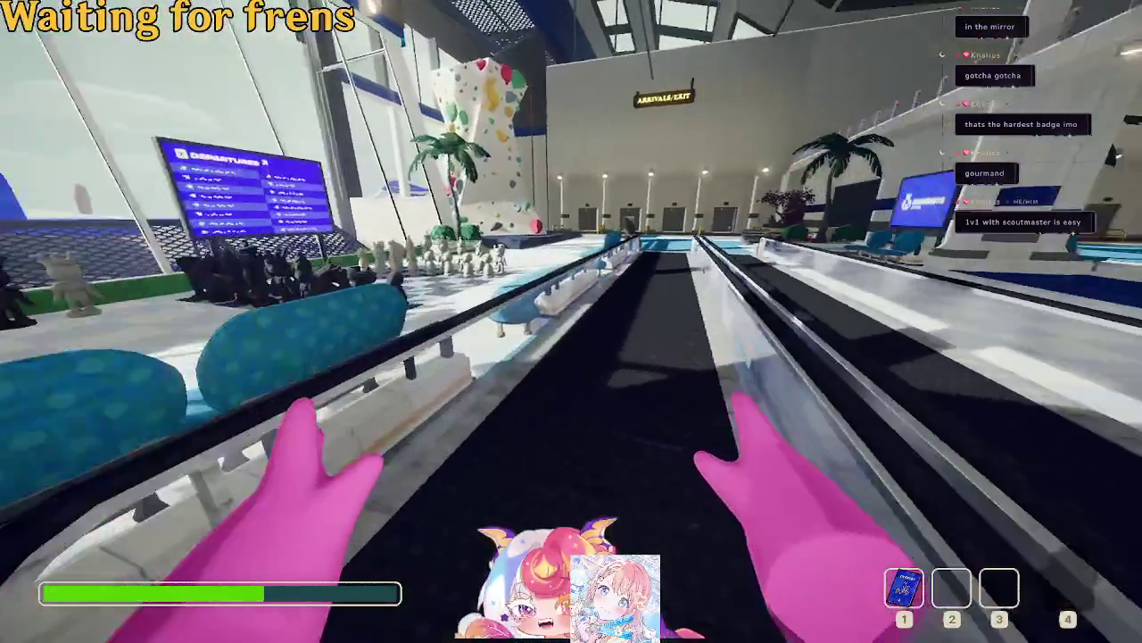
key("w")
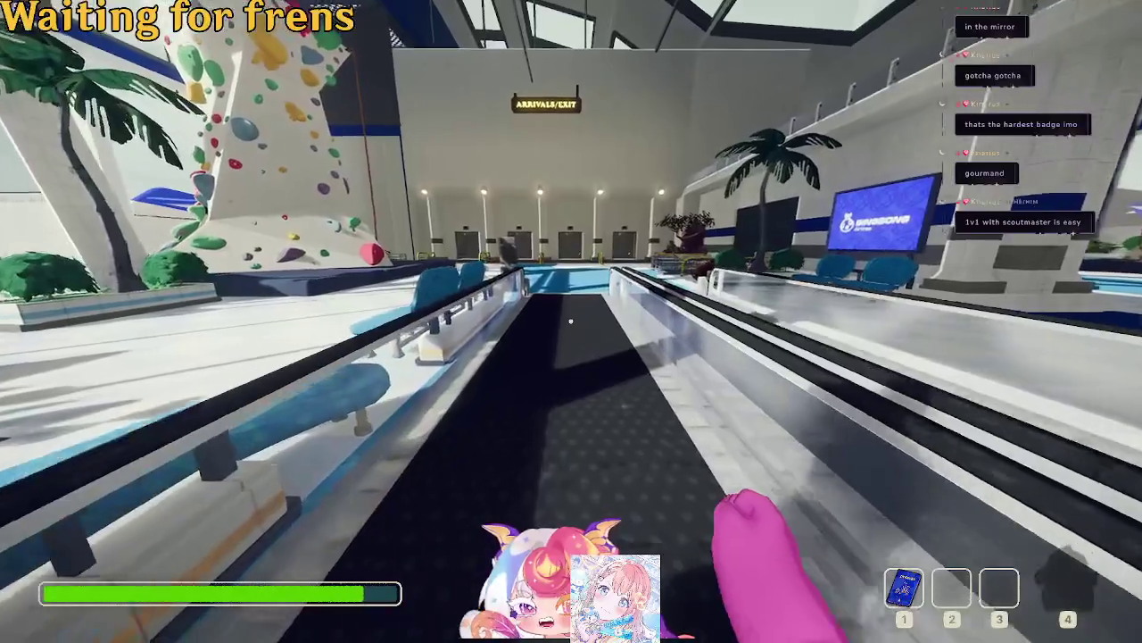
key("w")
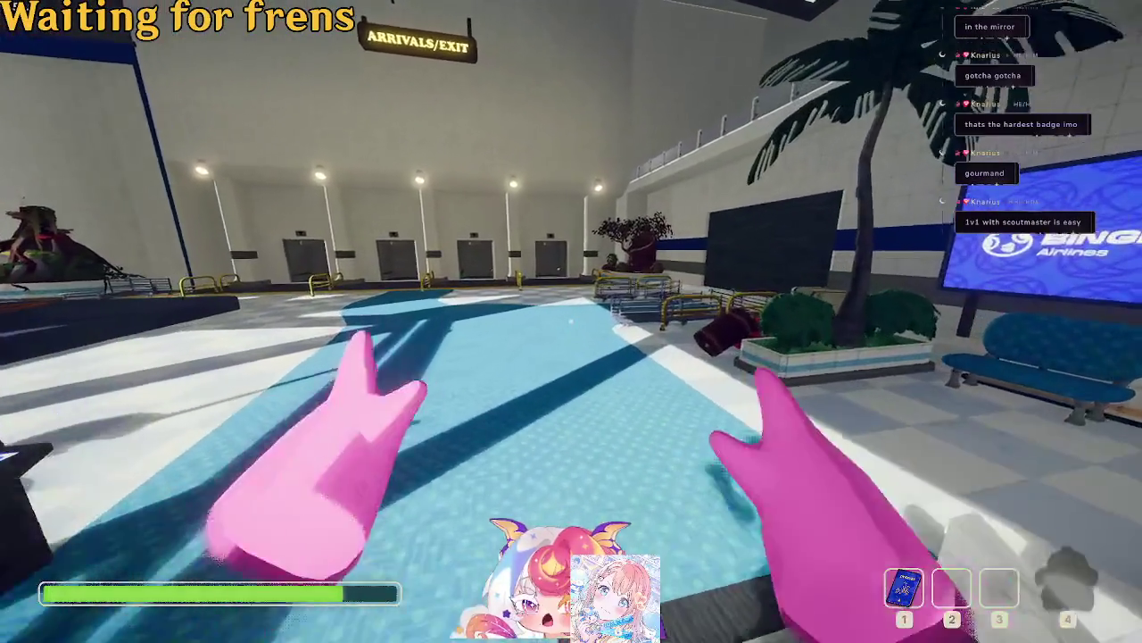
key("w")
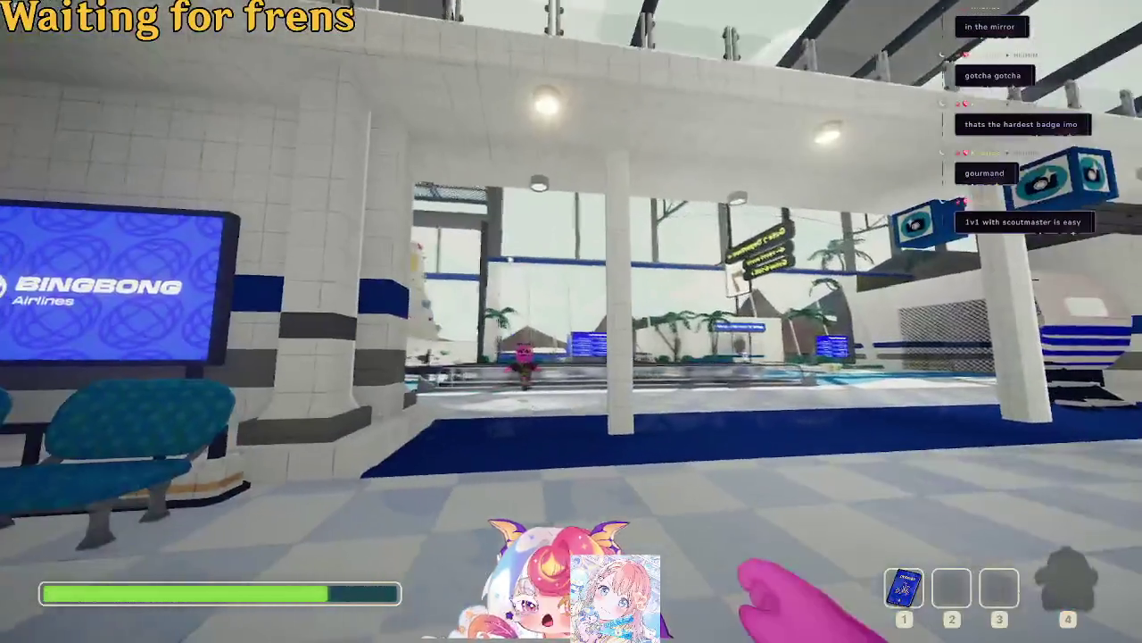
key("w")
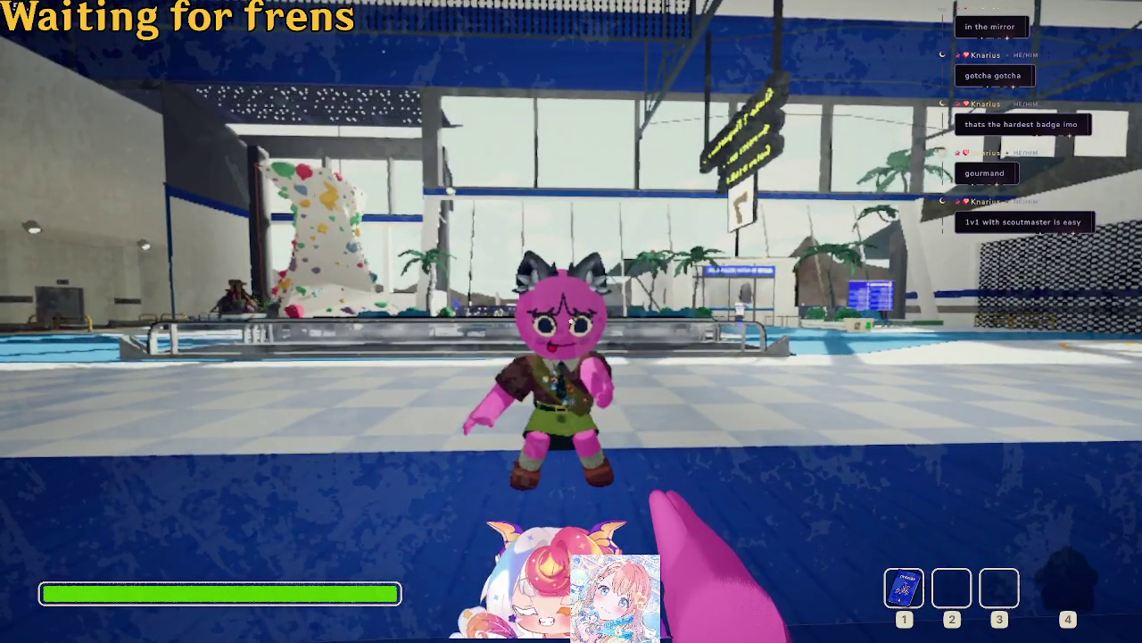
Walk toward Gate 7 and the arrivals bench, then pause and view Accolades.
key("w")
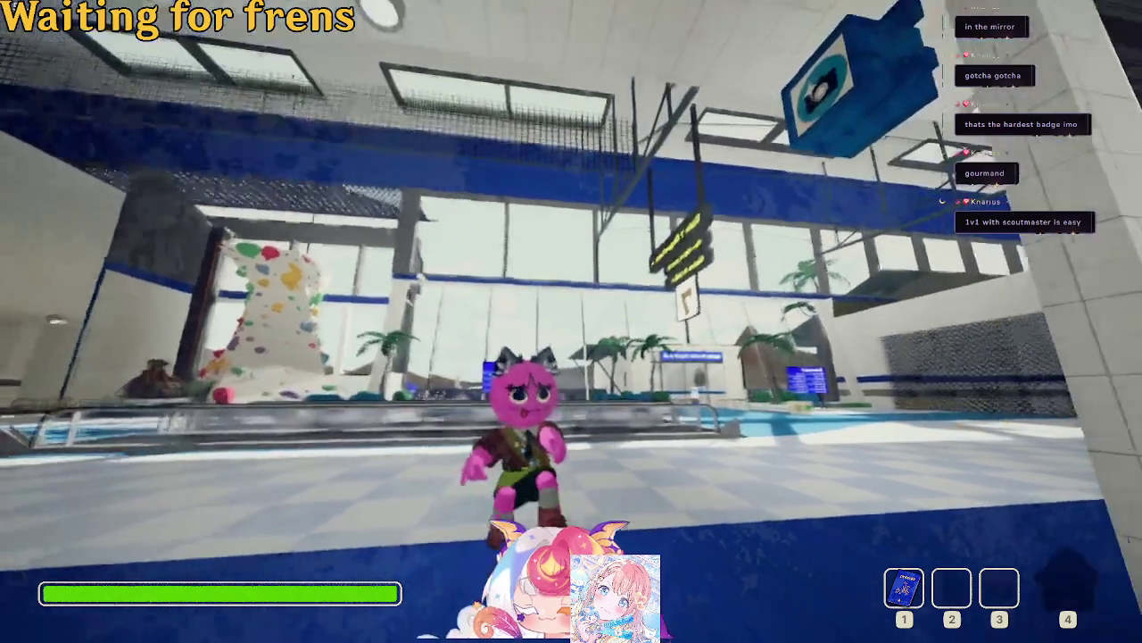
key("w")
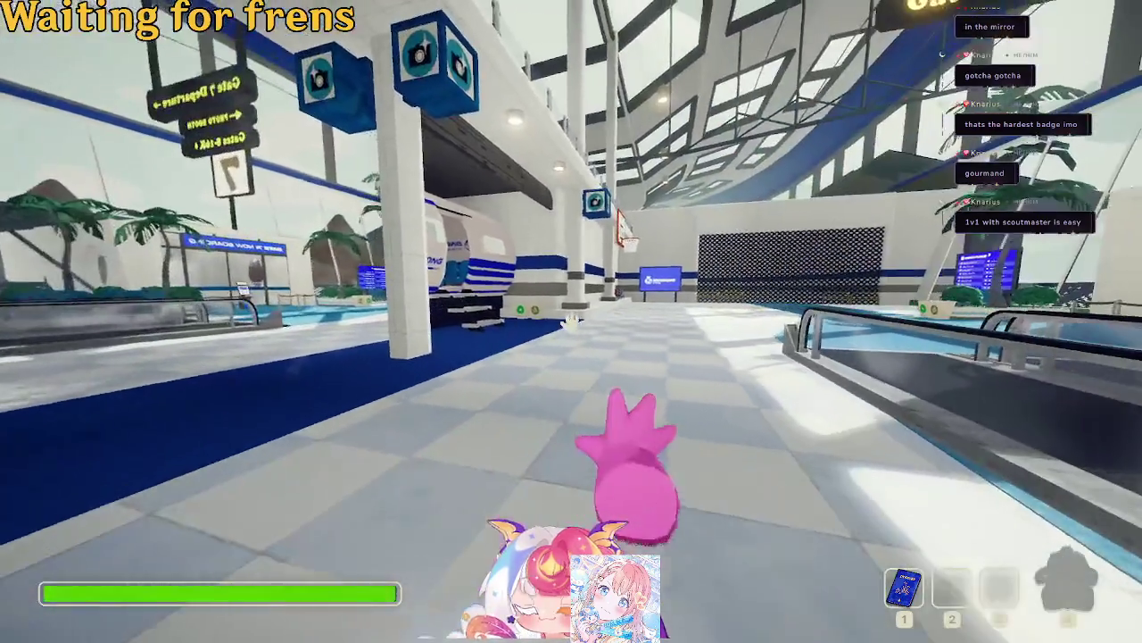
key("w")
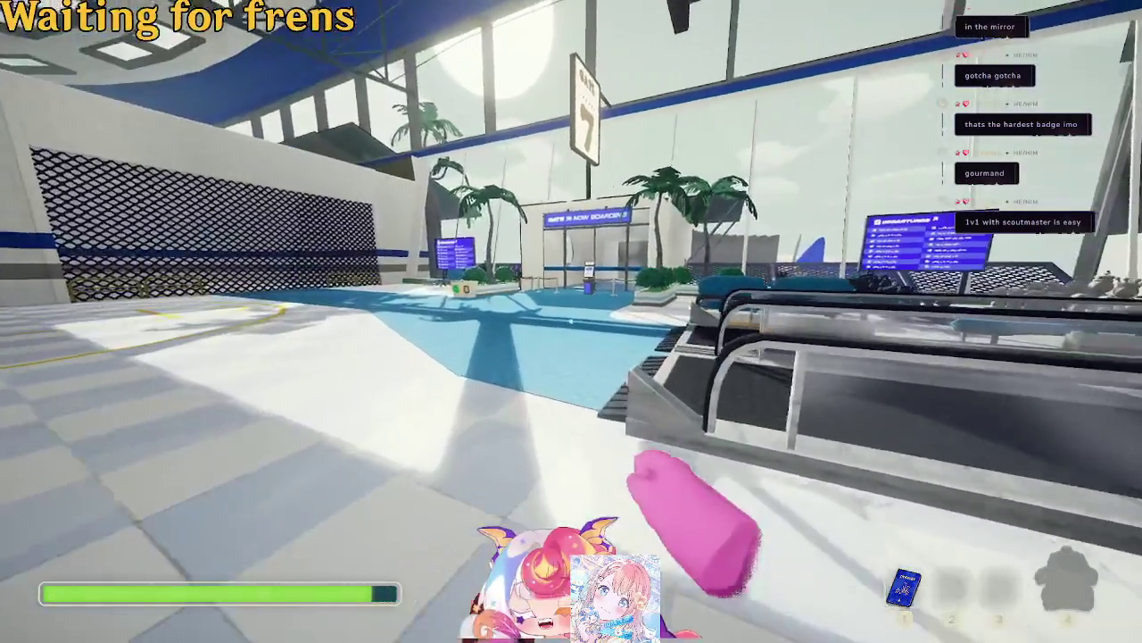
key("w")
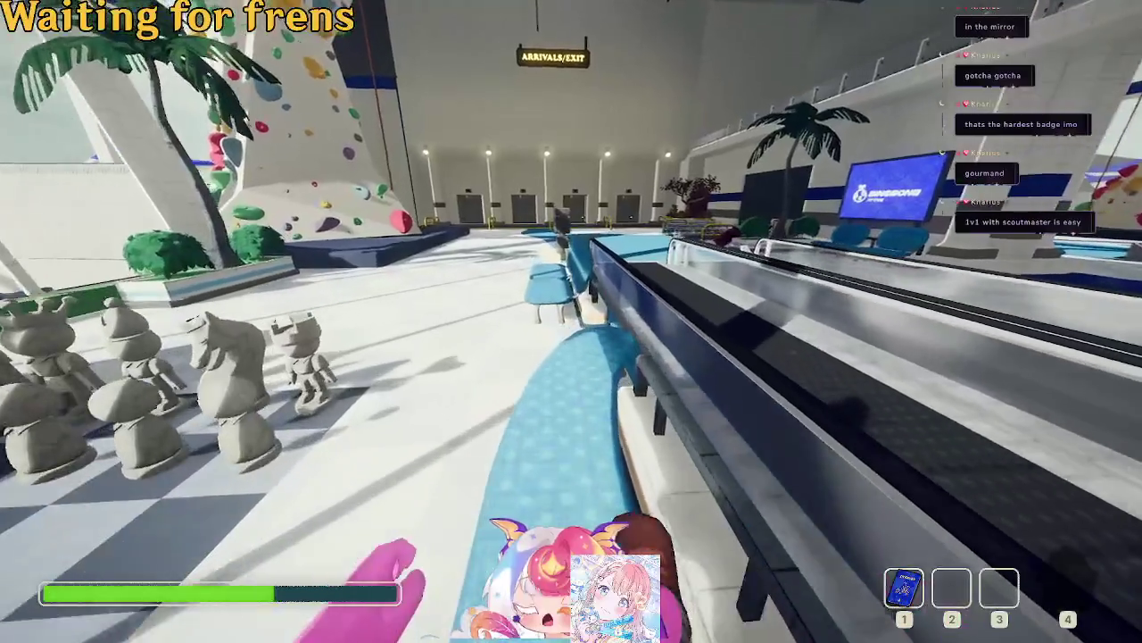
key("Escape")
left_click(564, 420)
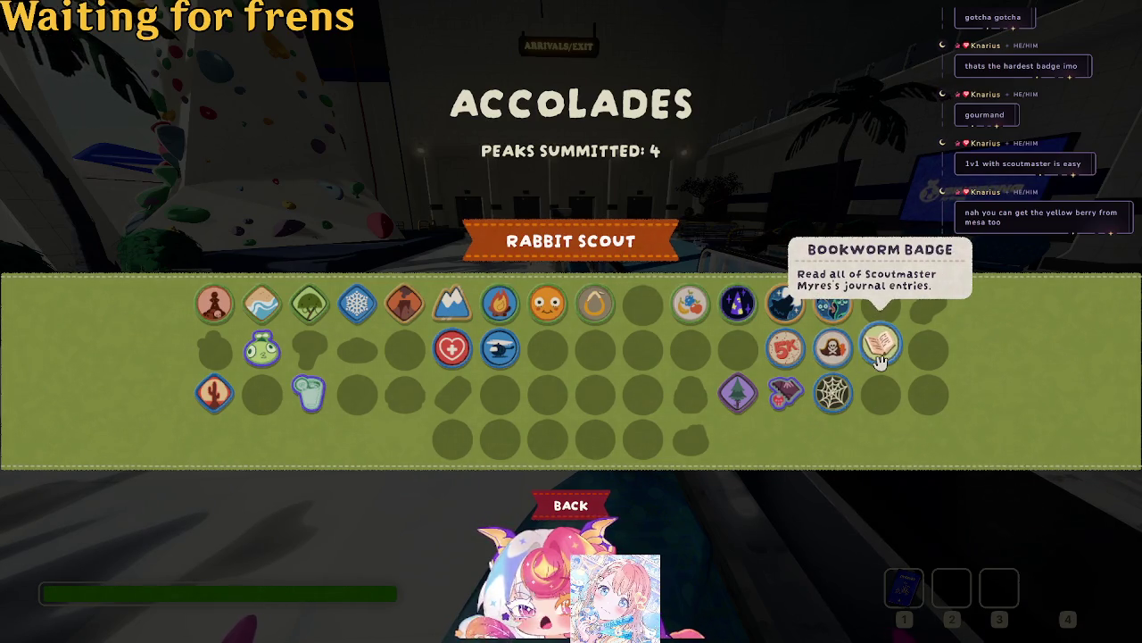
Close the Accolades screen and resume play in the airport lobby.
key("Escape")
left_click(607, 331)
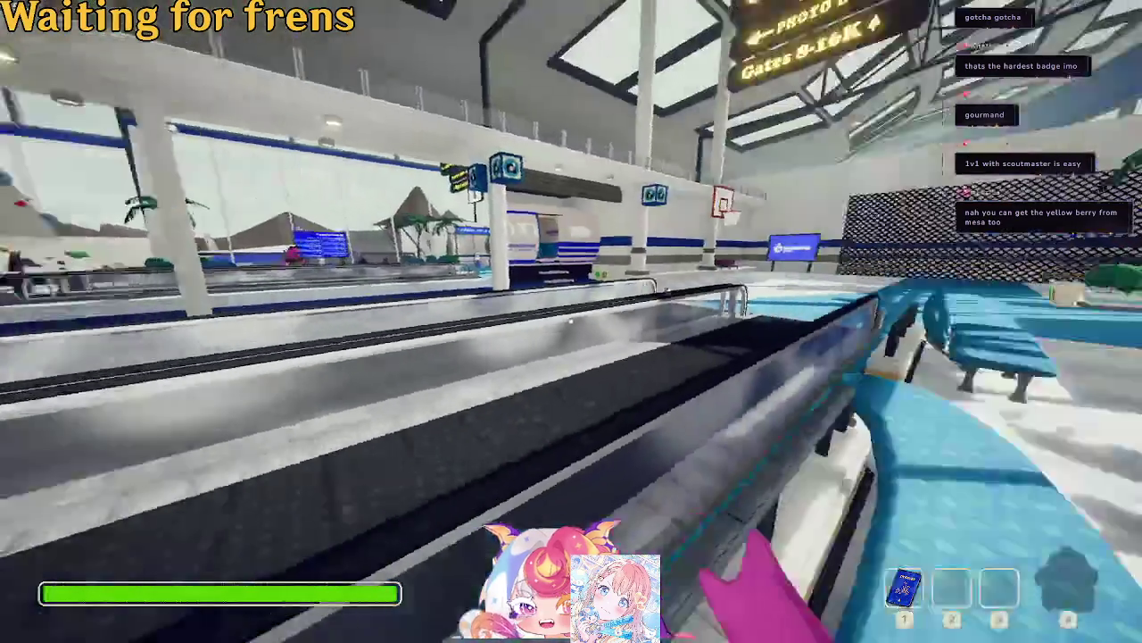
Walk down the escalator, past the basketball court and across the chessboard toward the climbing wall.
key("w")
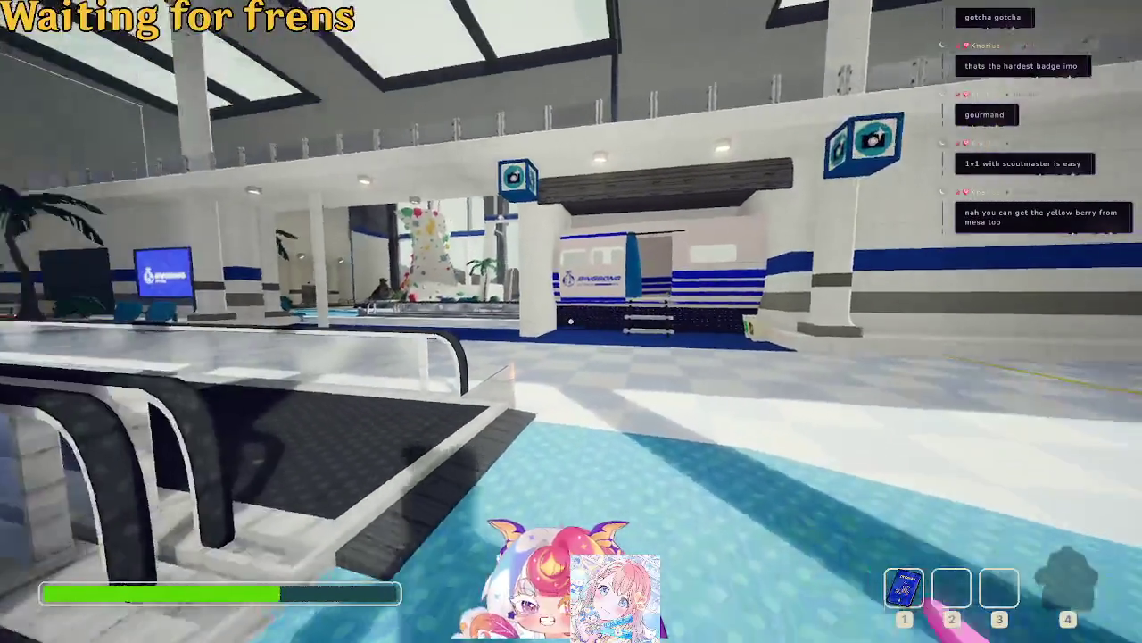
key("w")
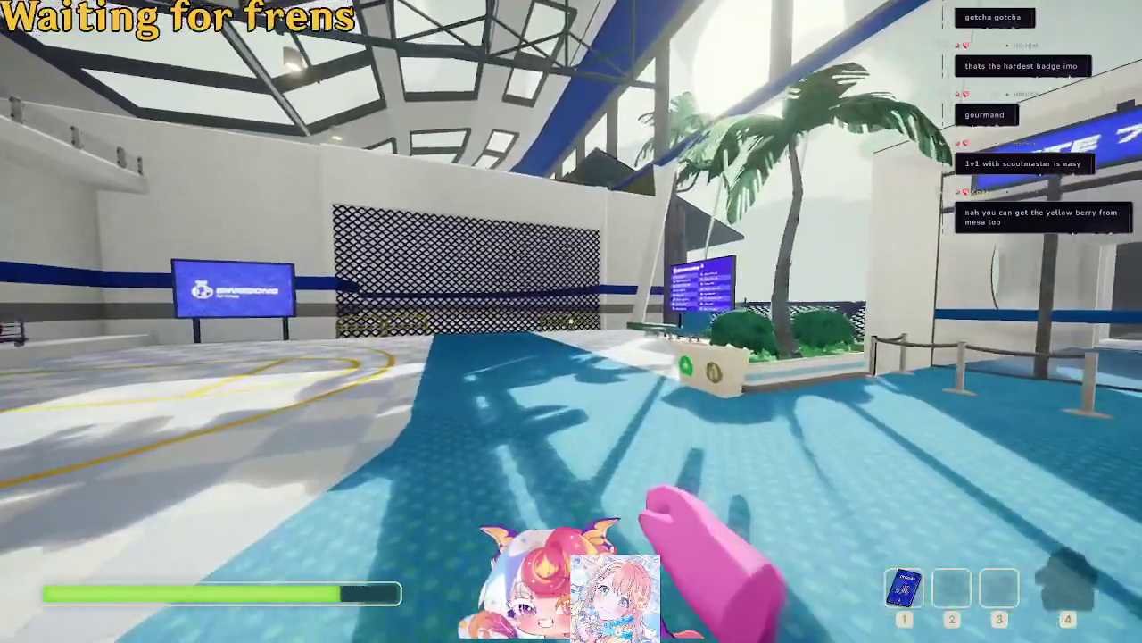
key("w")
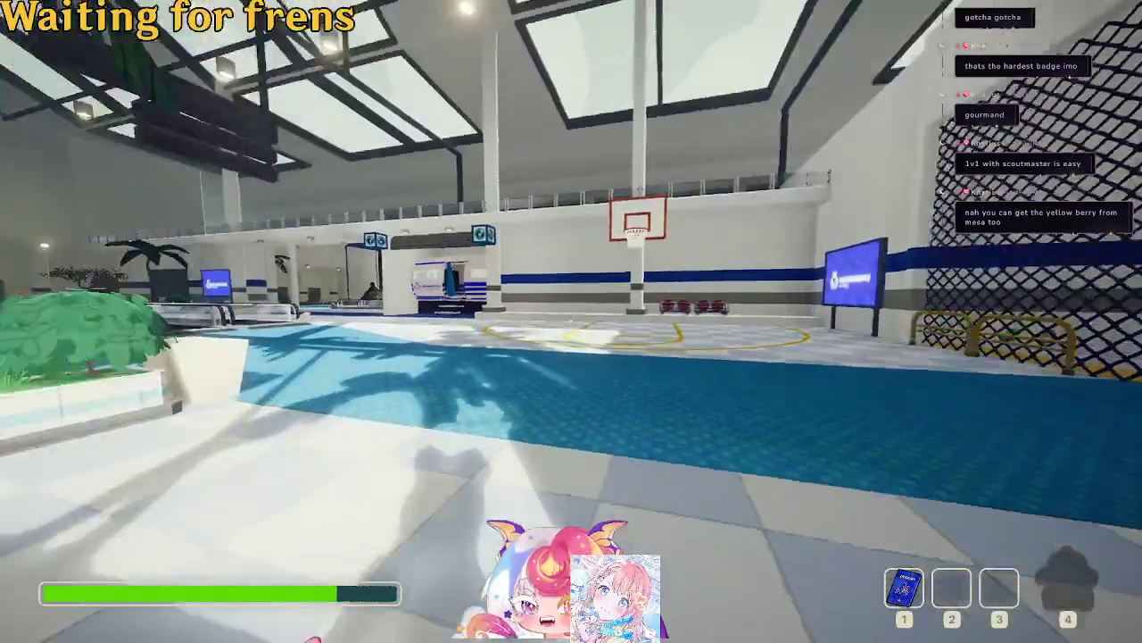
key("w")
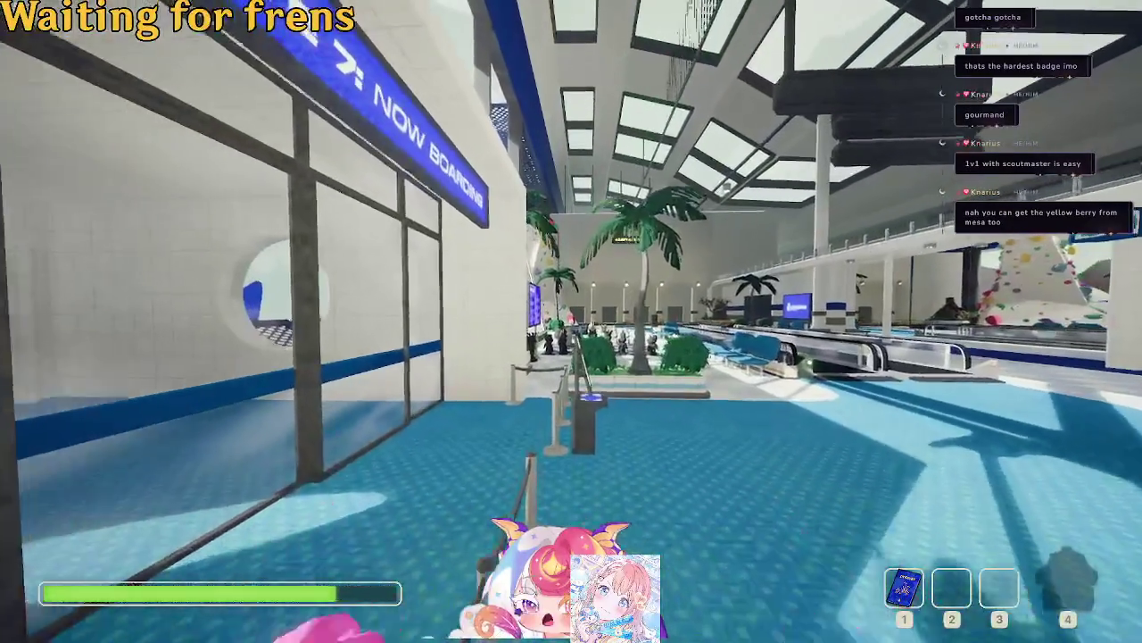
key("w")
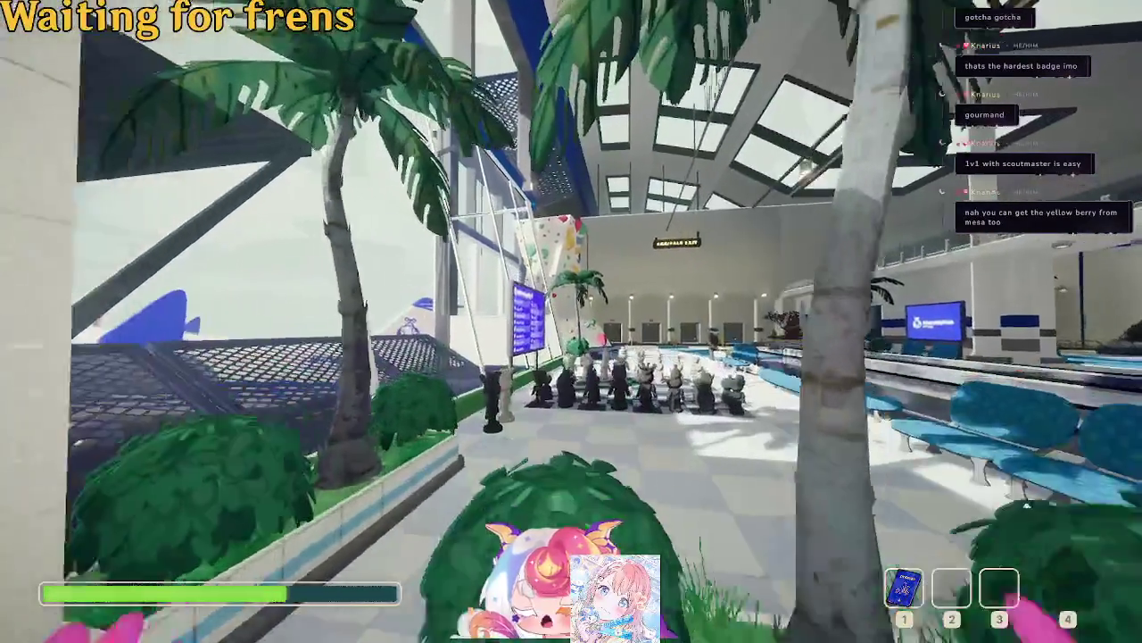
key("w")
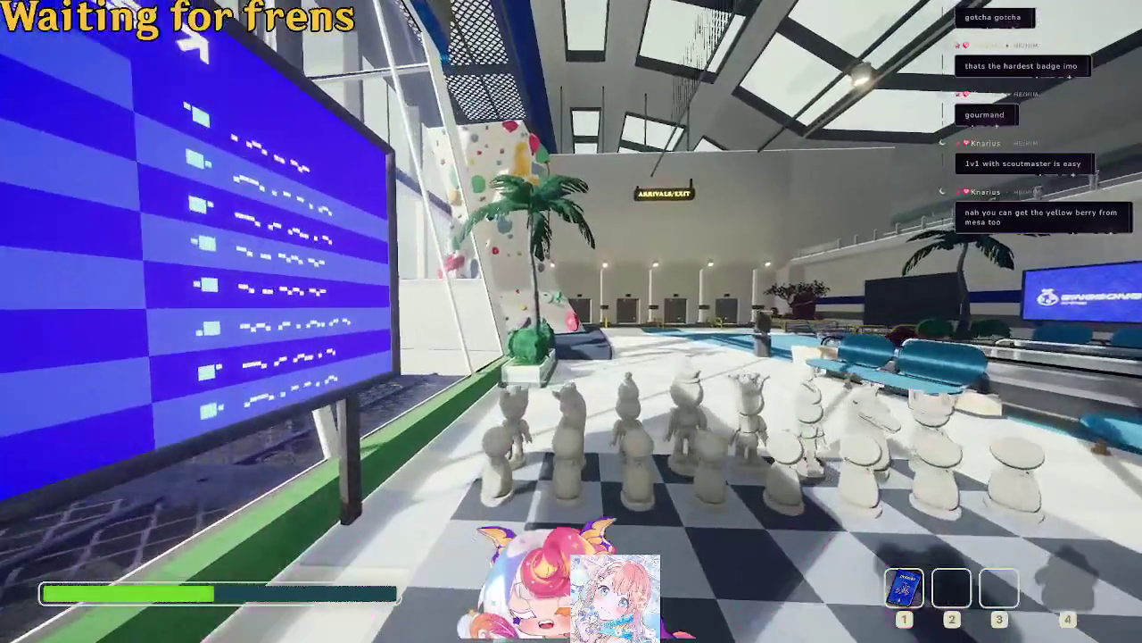
key("w")
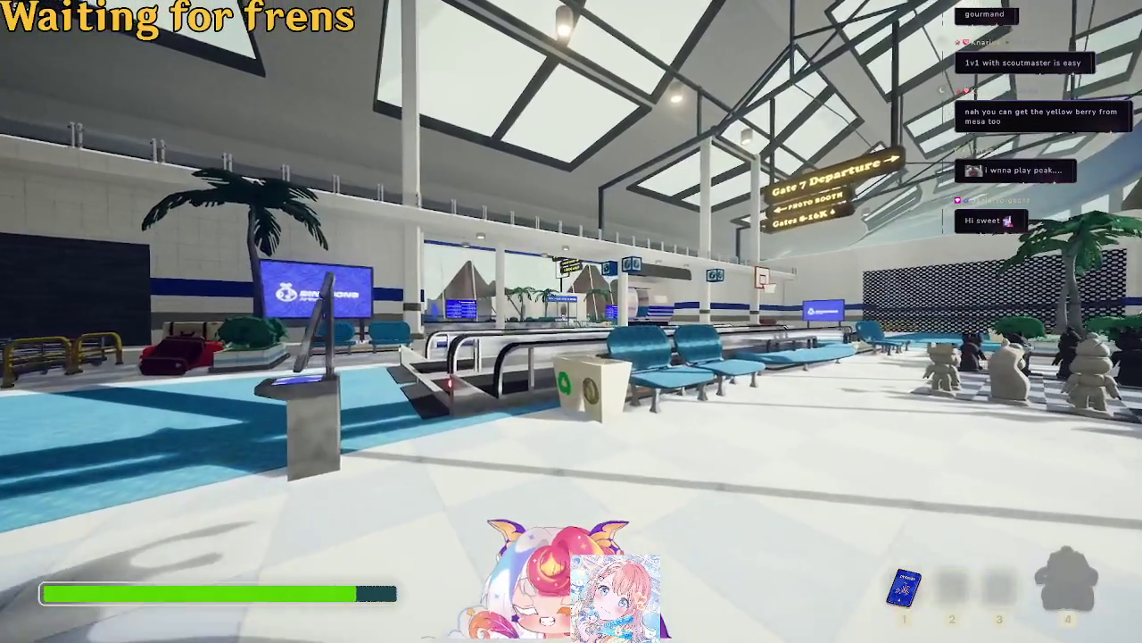
Switch to hotbar slot 3, walk toward the blue benches, then return to slot 1.
key("3")
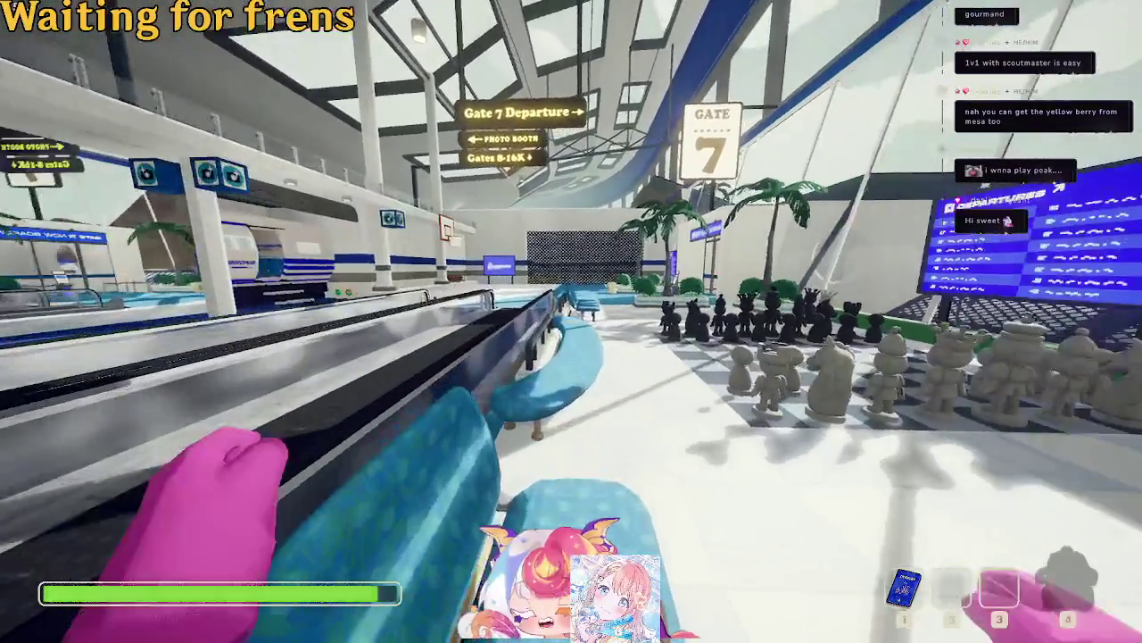
key("w")
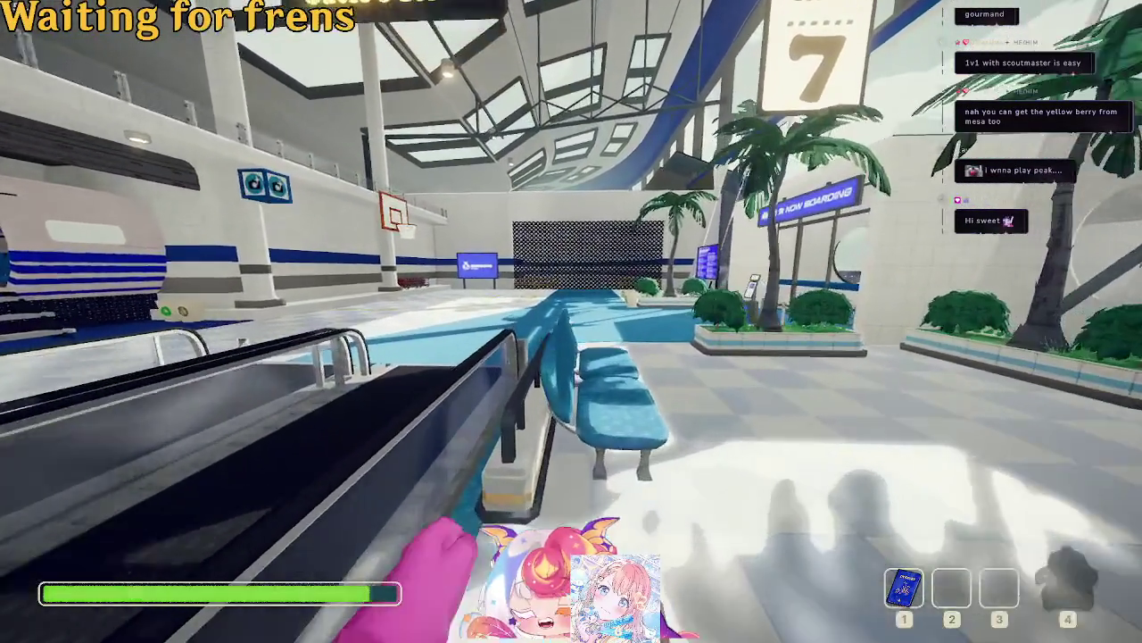
key("1")
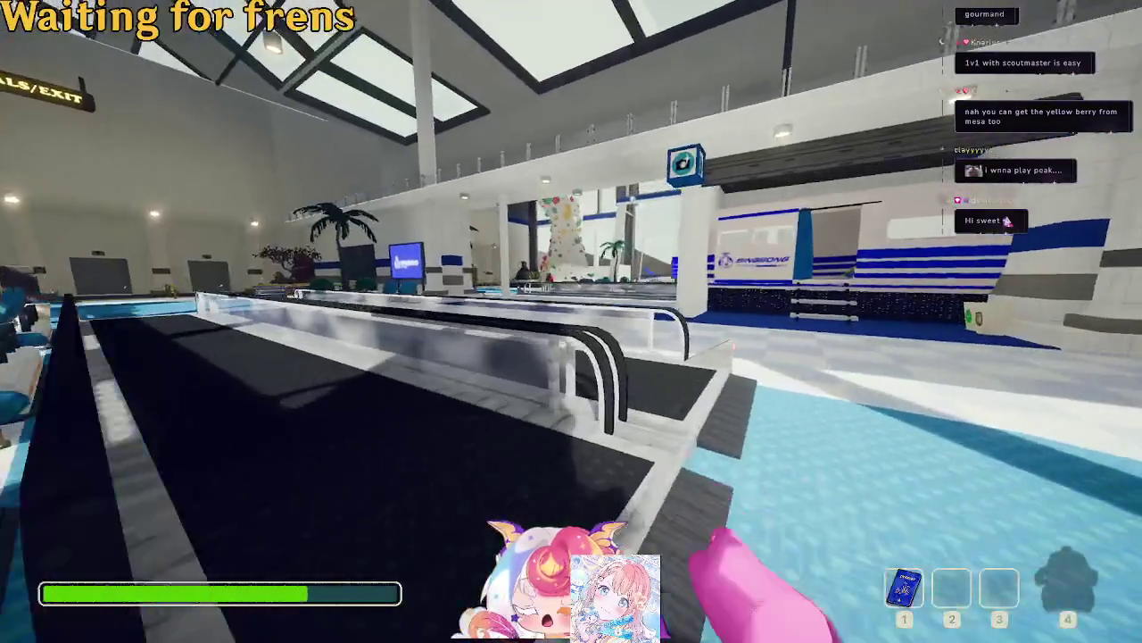
key("w")
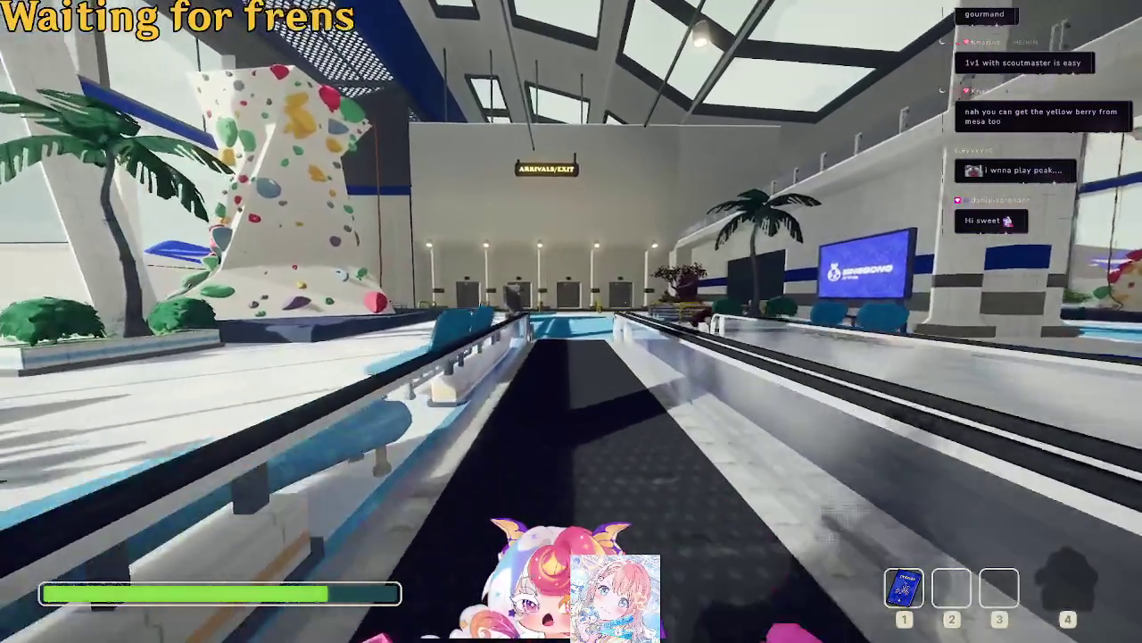
Ride the walkway to its end and perform the no-no emote facing the Bingbong train.
key("w")
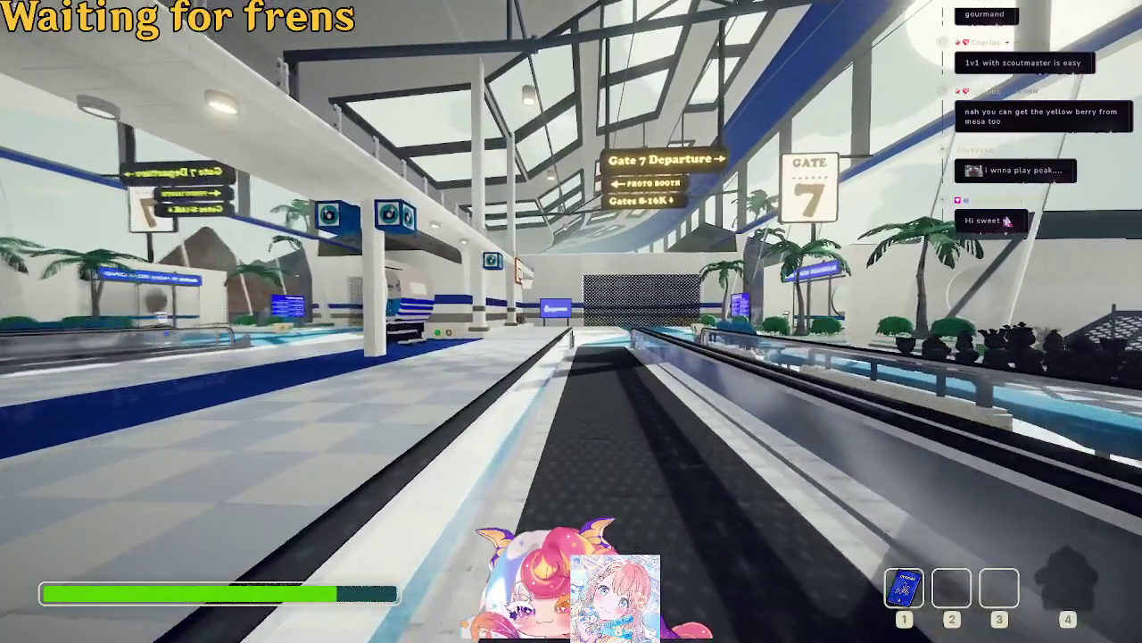
key("w")
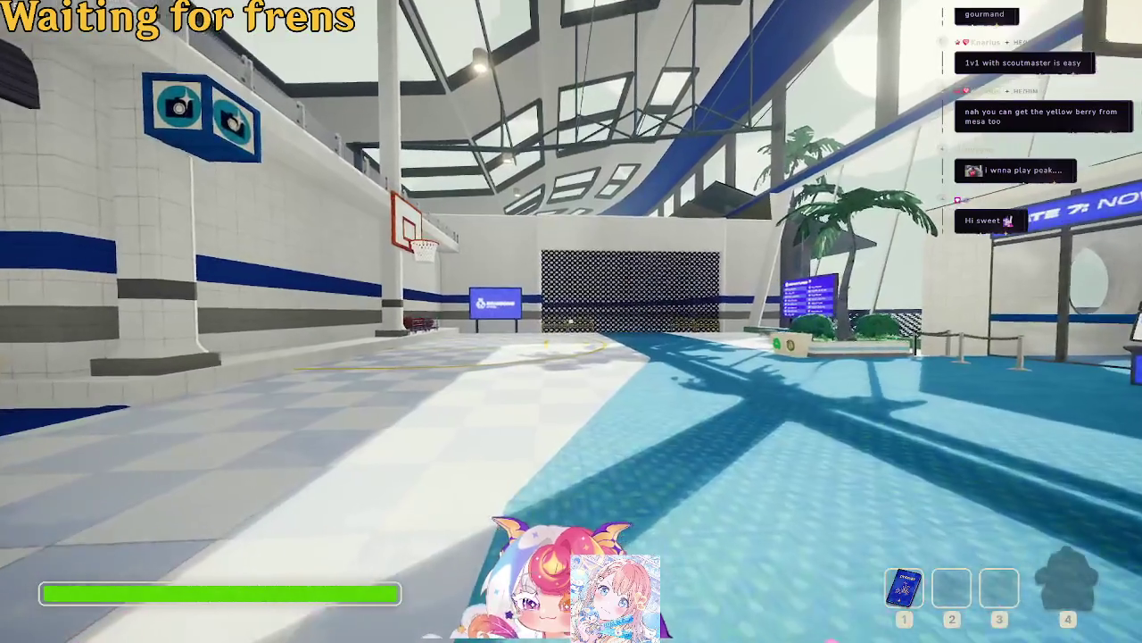
key("r")
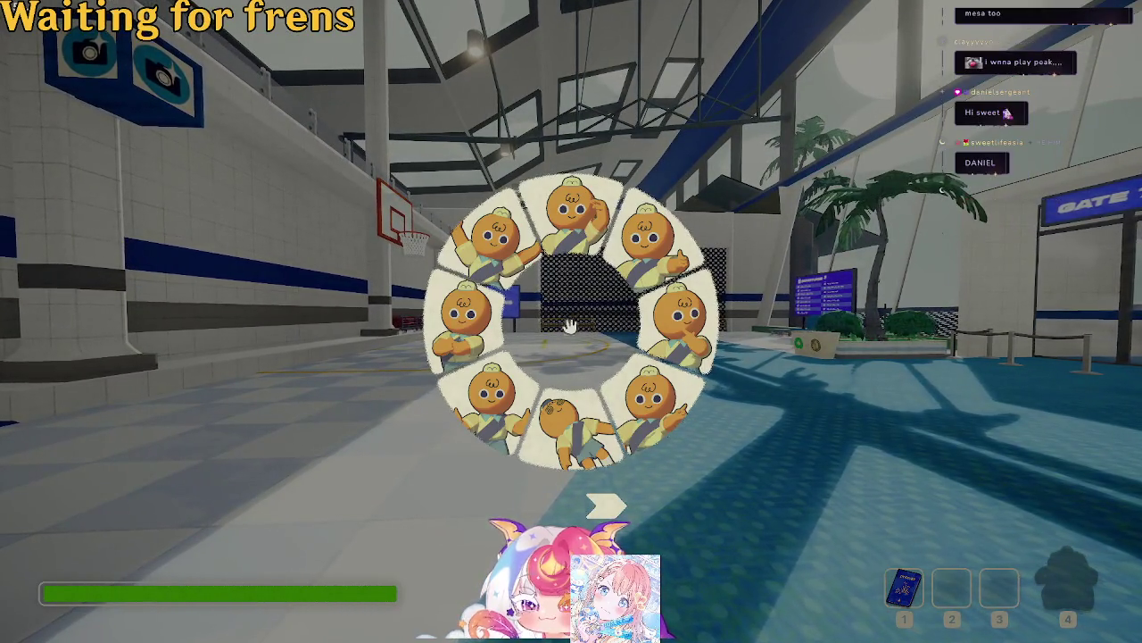
left_click(665, 406)
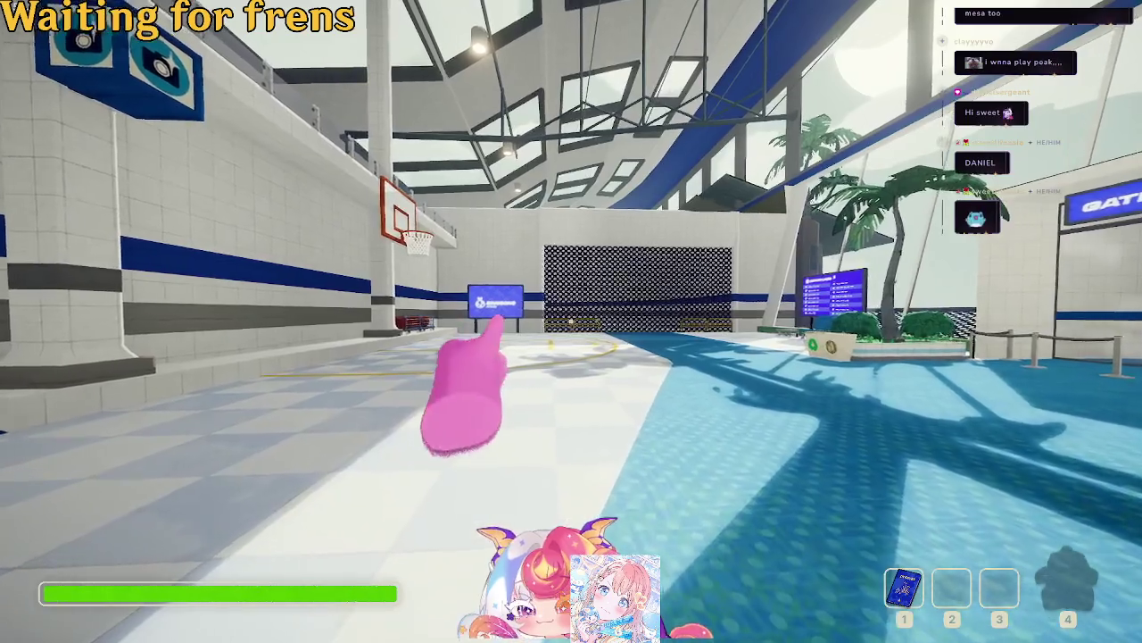